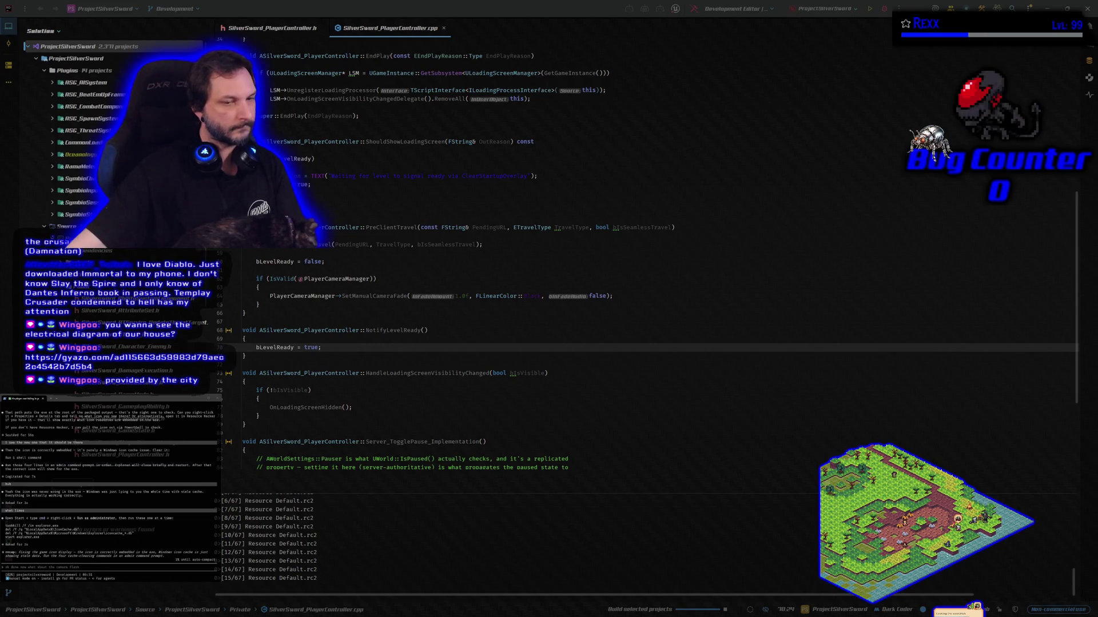
Rebuild ProjectSilverSword from Rider until Build.bat reports Result: Succeeded and the editor launches.
click(496, 15)
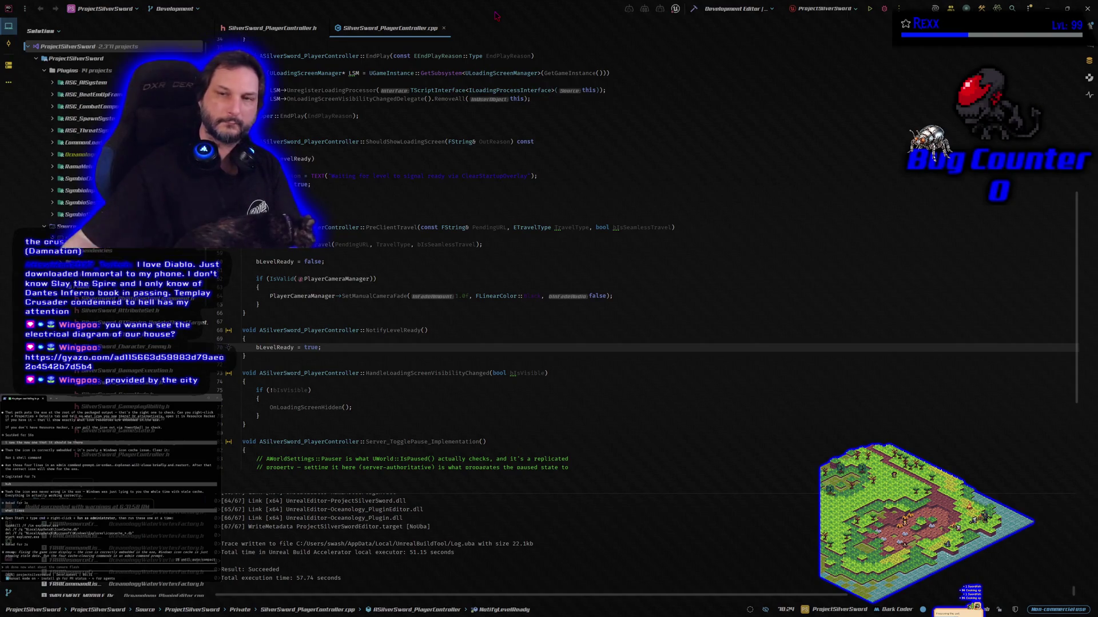
click(884, 8)
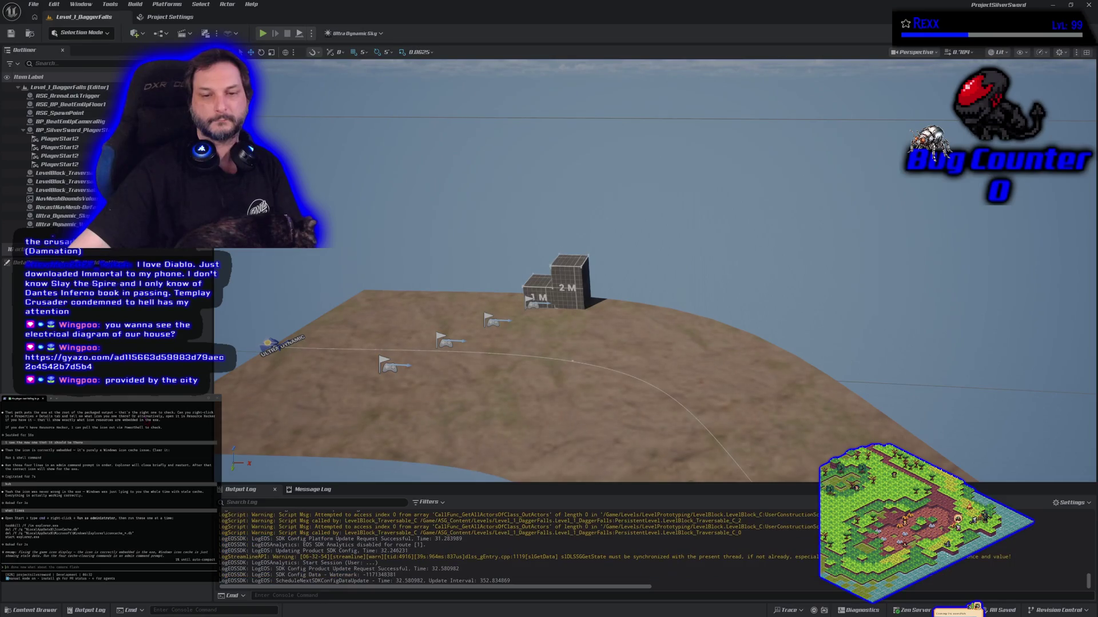
Load L_MainMenu, then filter Project Settings to 'Icon' to reach the Windows sword game icon.
click(31, 610)
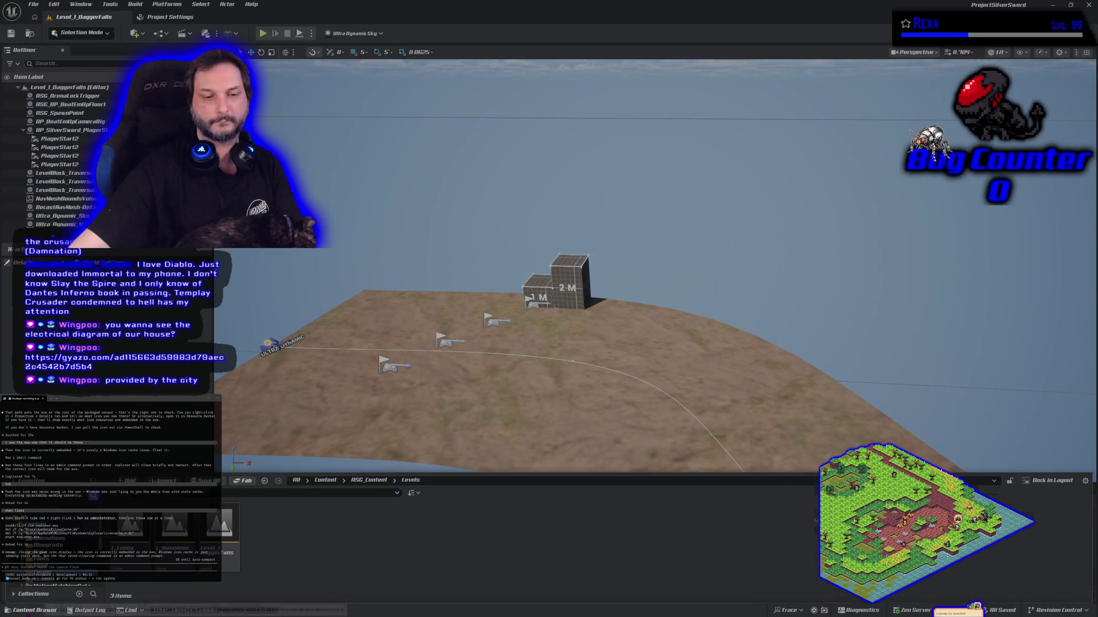
double_click(177, 569)
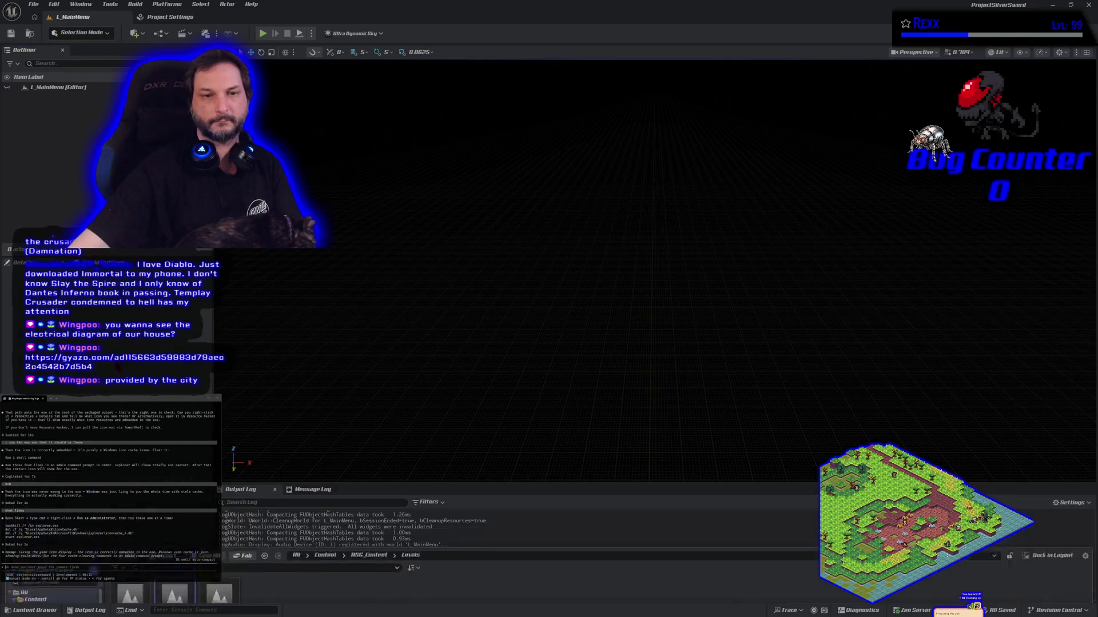
click(170, 17)
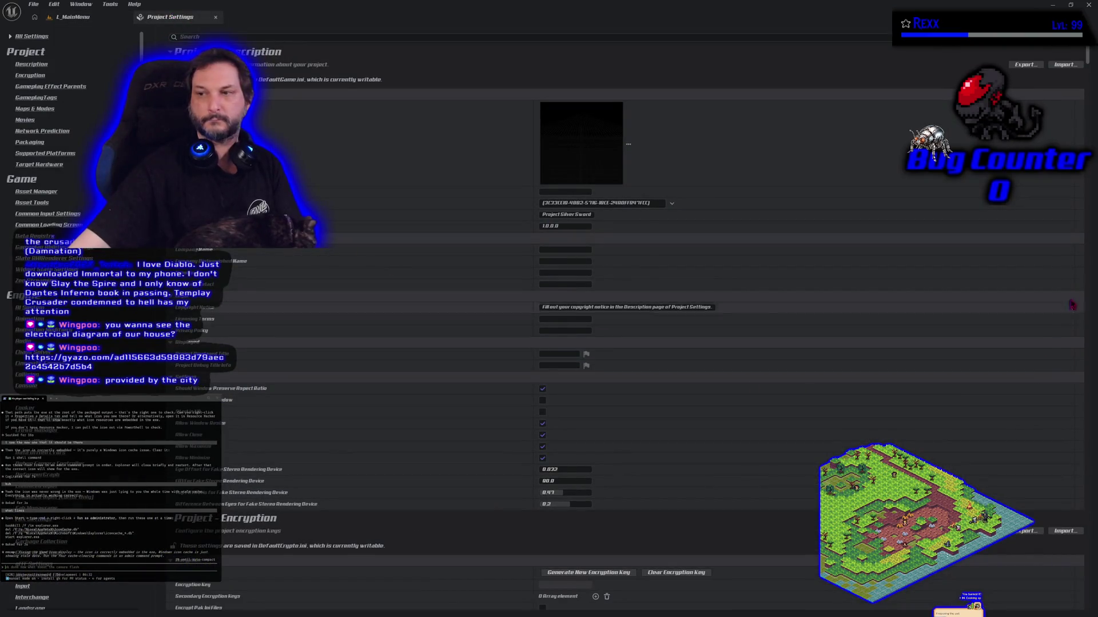
click(377, 36)
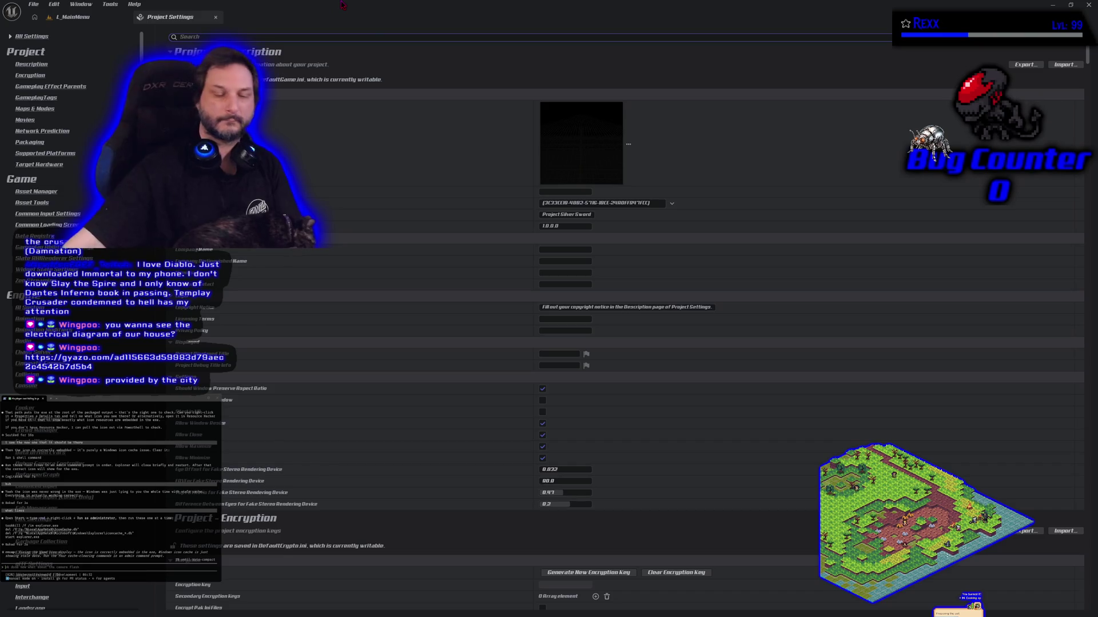
text(Icon)
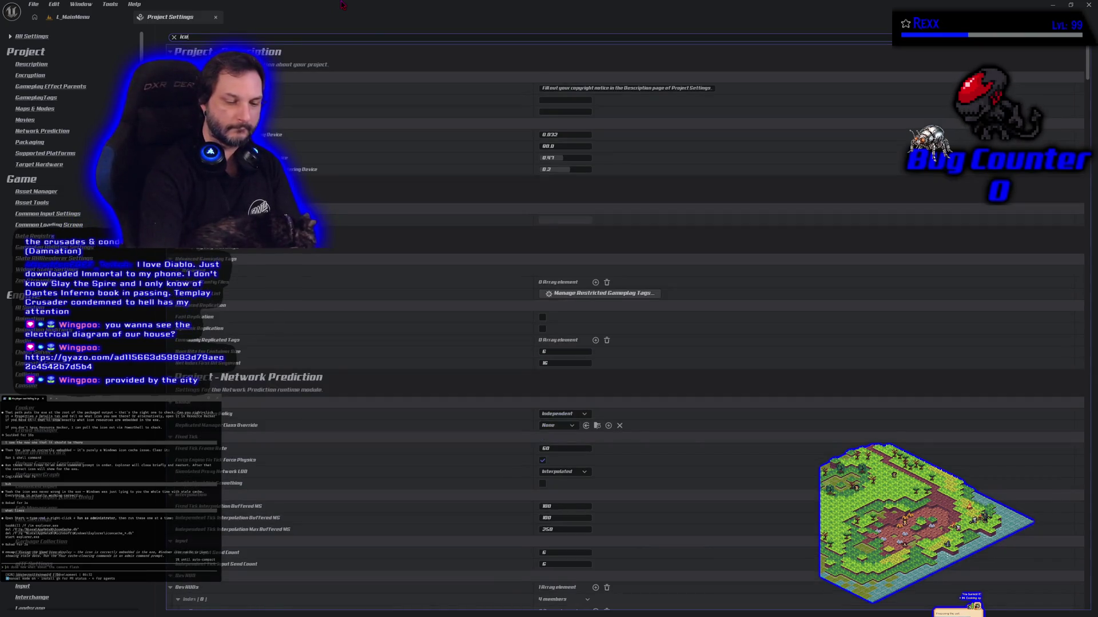
scroll(709, 532, down, 5)
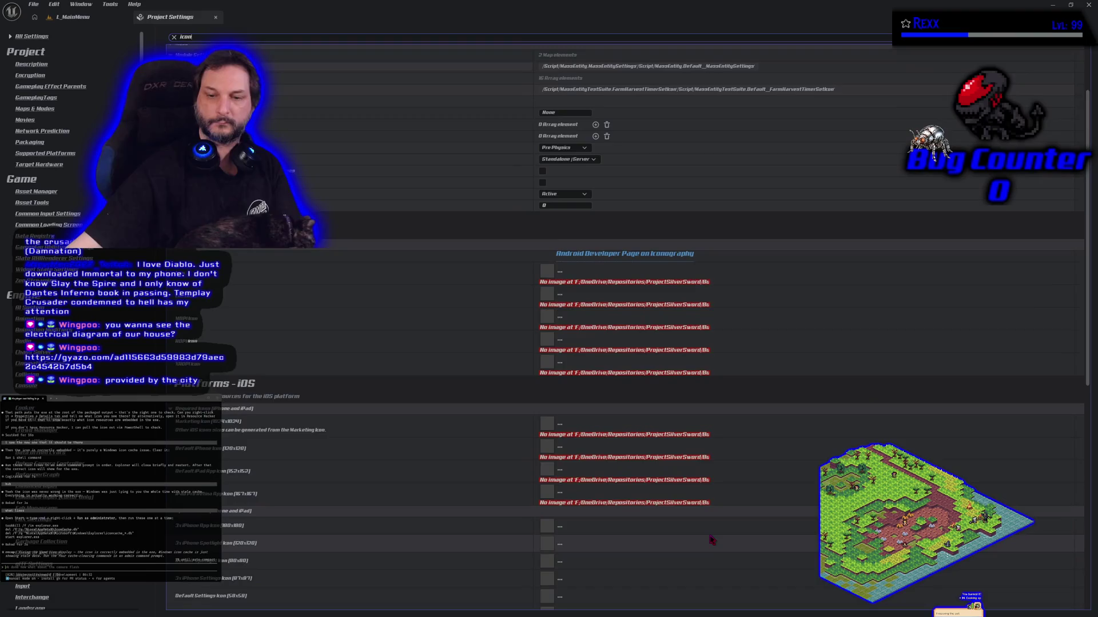
scroll(709, 532, down, 10)
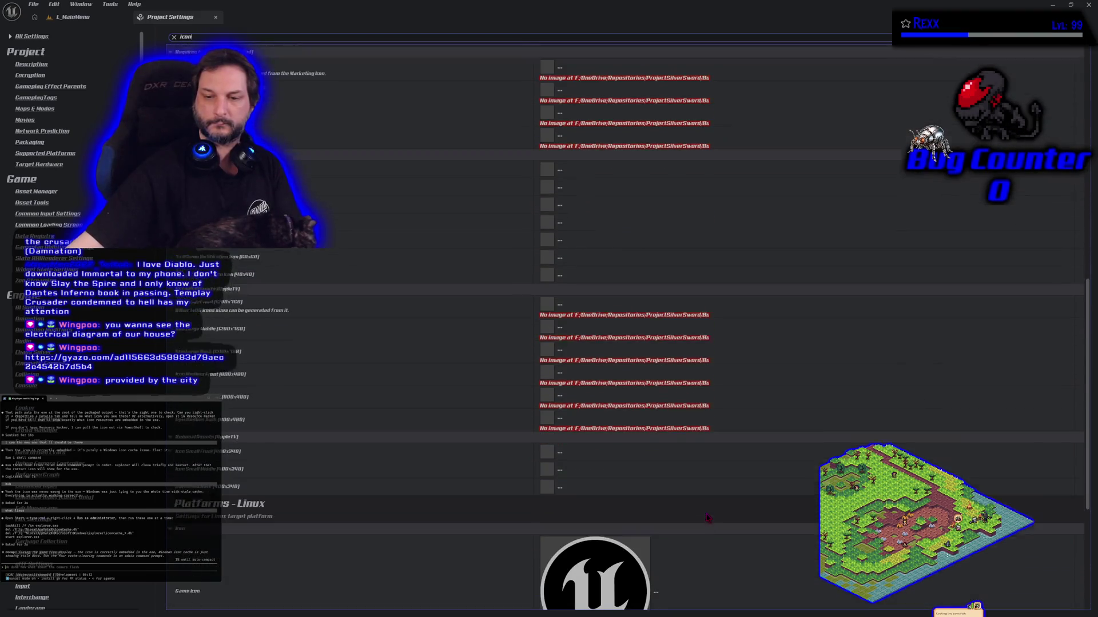
scroll(708, 518, down, 10)
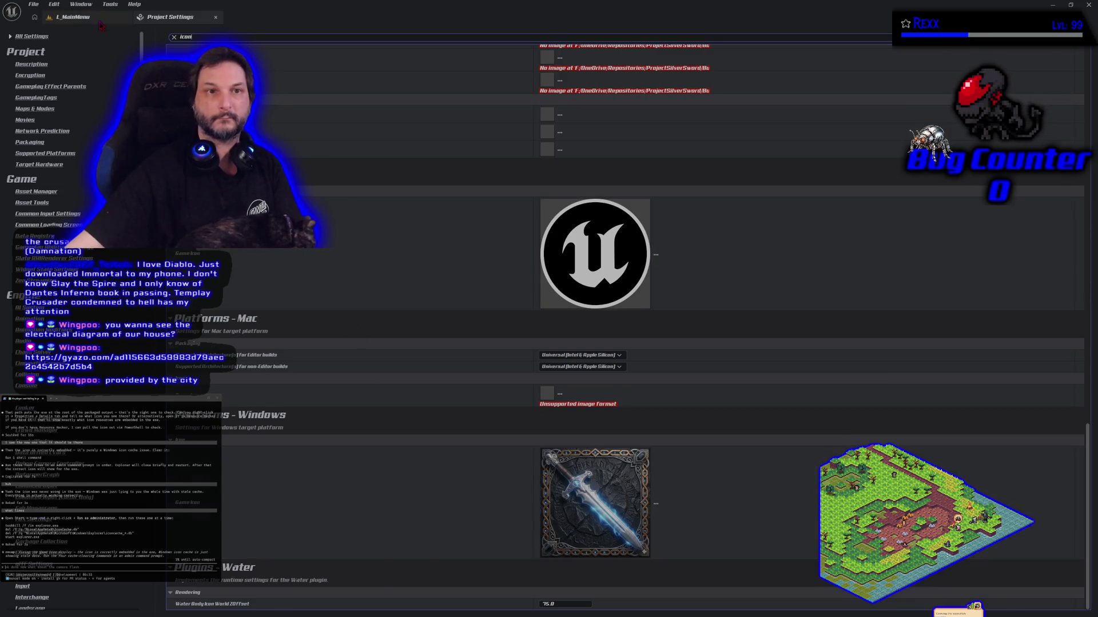
Return to the L_MainMenu level tab and bring up the Platforms launch options.
click(73, 17)
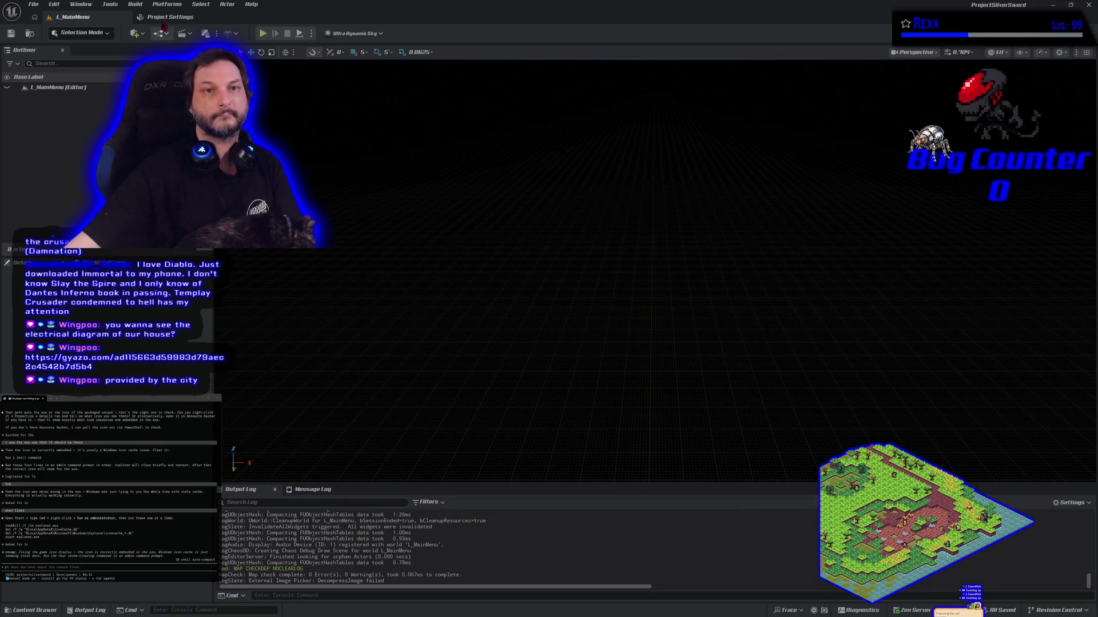
click(164, 6)
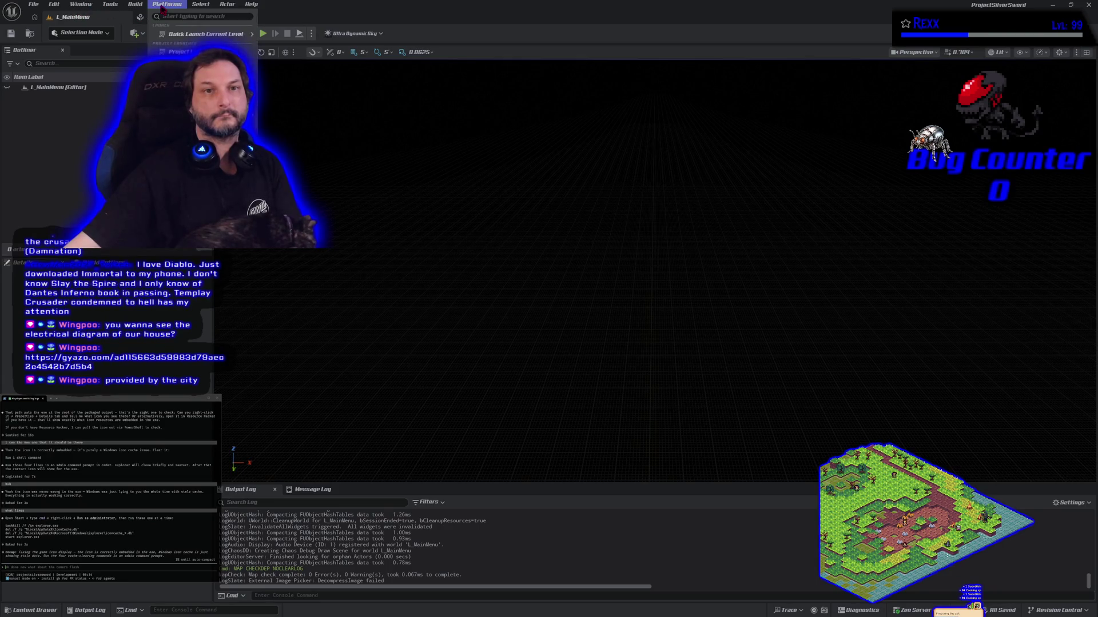
Package the project for Windows from the Platforms menu.
mouse_move(252, 90)
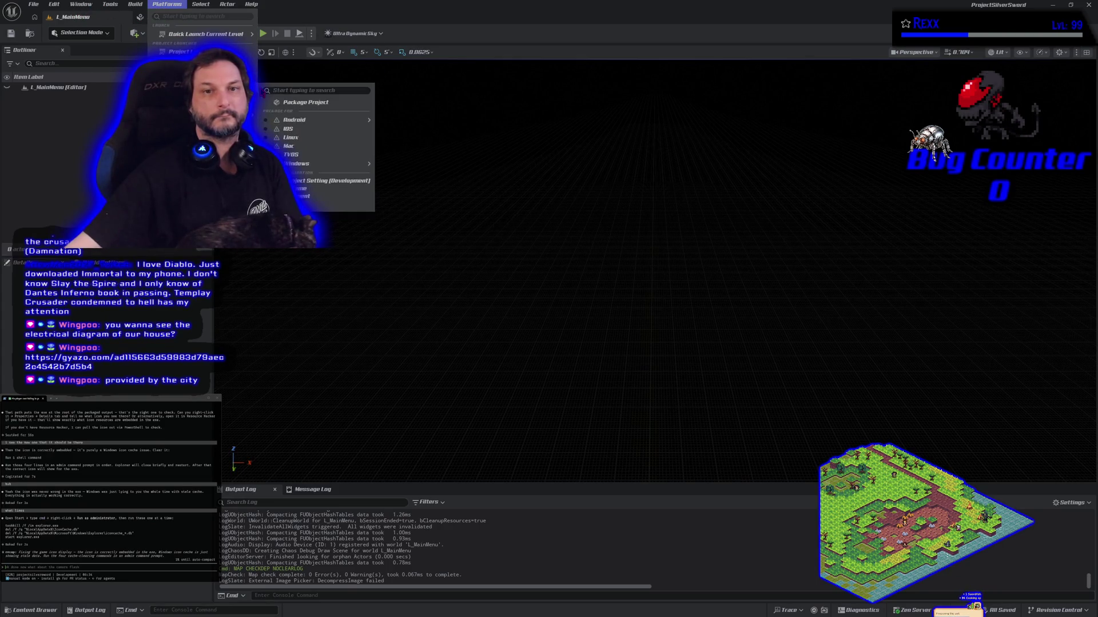
click(297, 204)
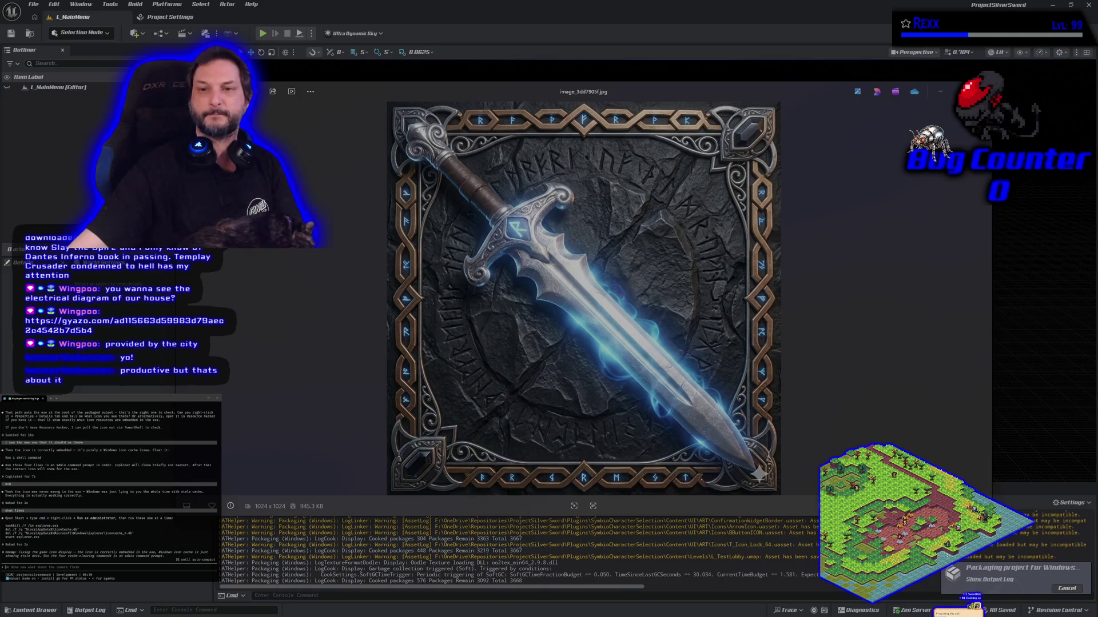
Close the sword image preview while the Windows package build finishes.
key(alt+F4)
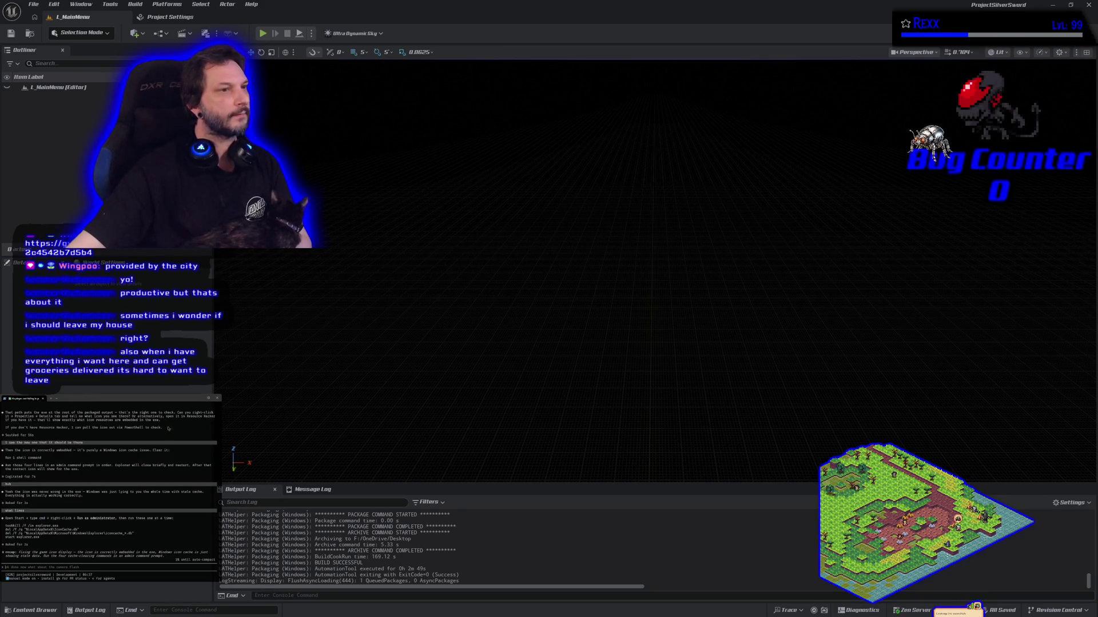
Bring Command Prompt on screen and end the Explorer process again.
mouse_move(1097, 252)
mouse_down()
mouse_move(1097, 240)
mouse_move(722, 130)
mouse_up()
key(Up)
key(Up)
key(Up)
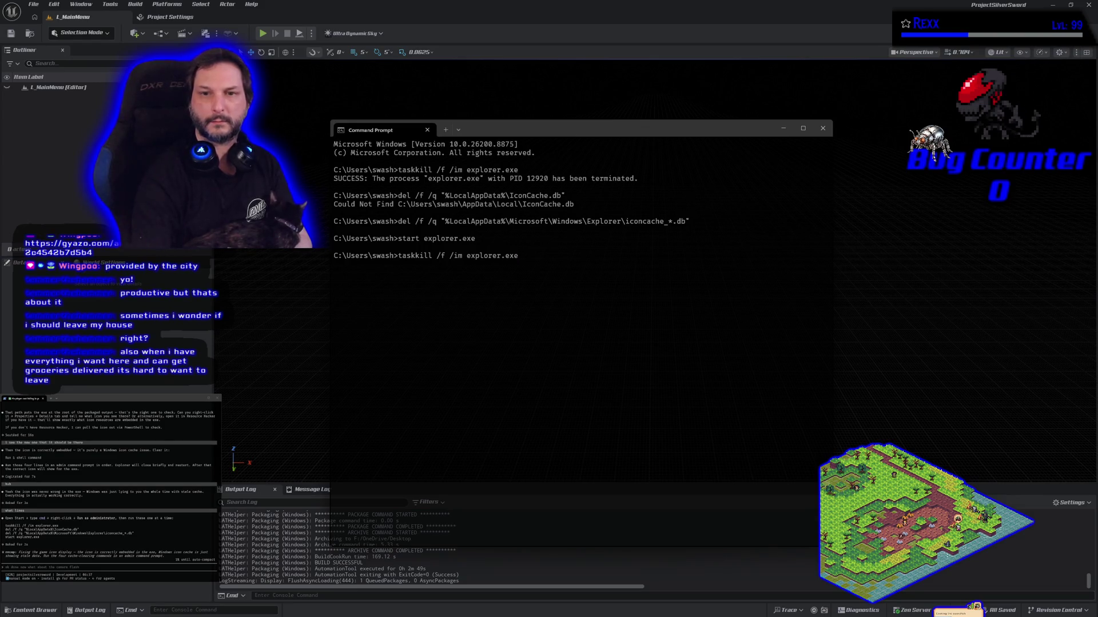
key(Return)
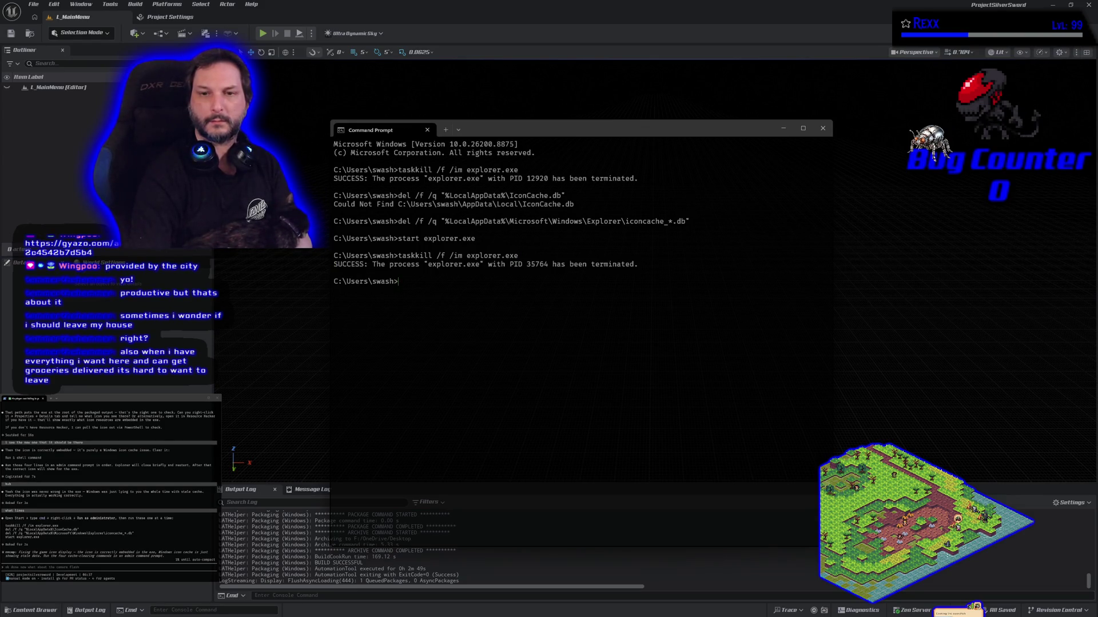
Delete the IconCache.db and iconcache_*.db icon cache files.
key(Up)
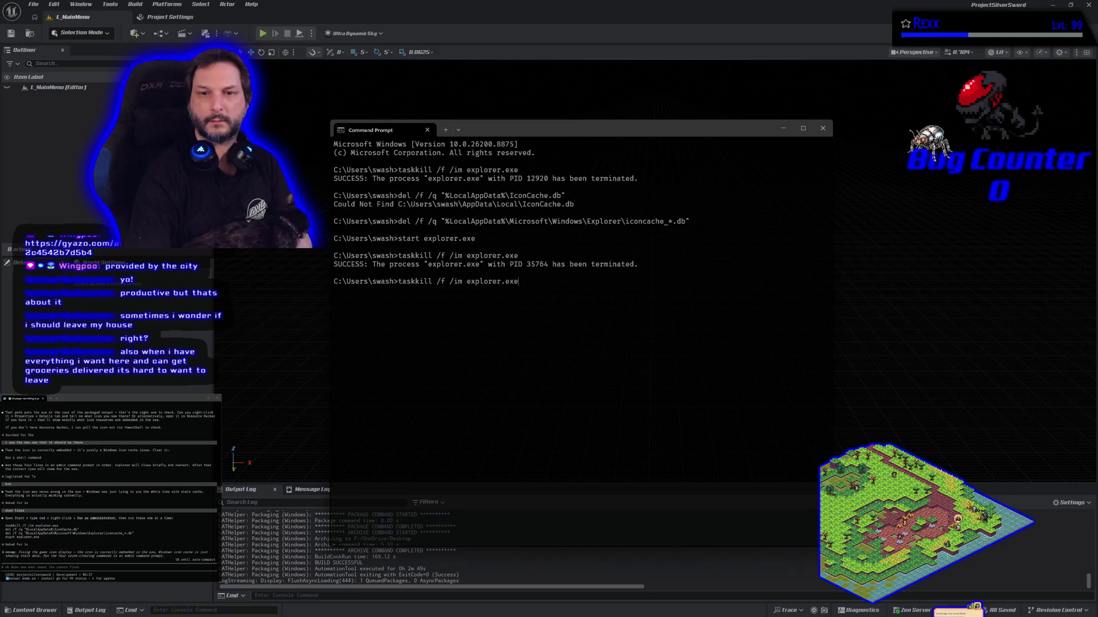
key(Up)
key(Up)
key(Up)
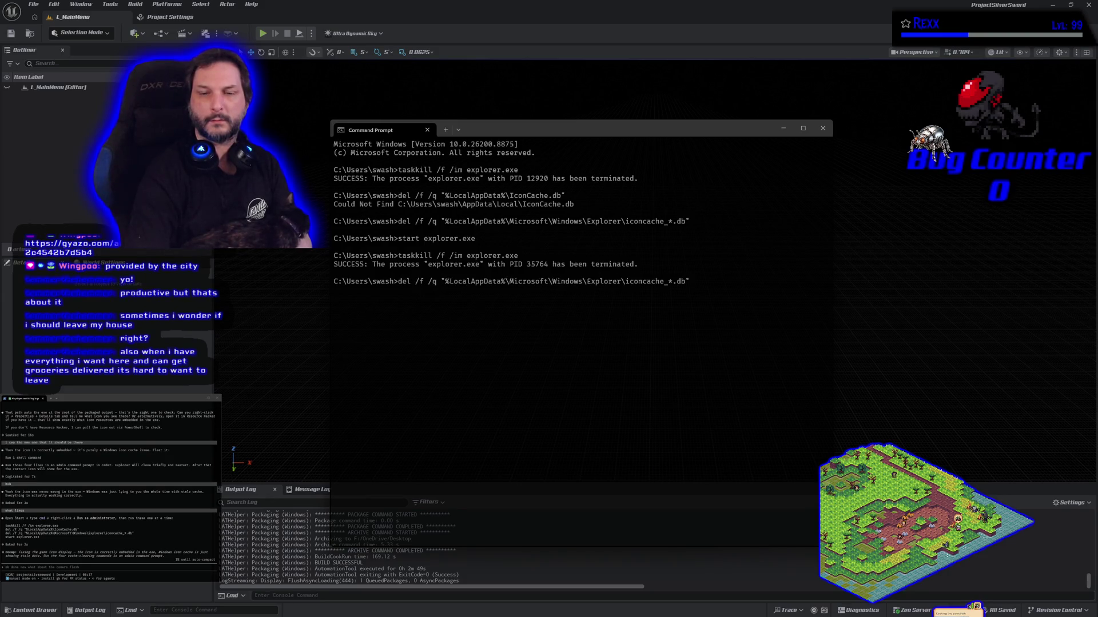
key(Down)
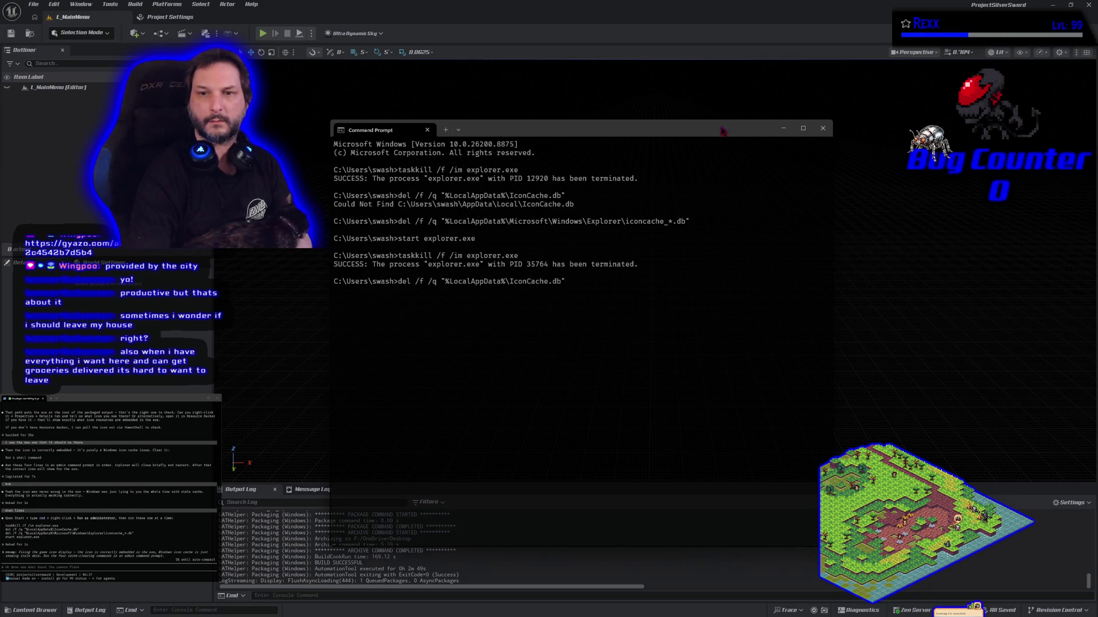
key(Return)
key(Down)
key(Down)
key(Up)
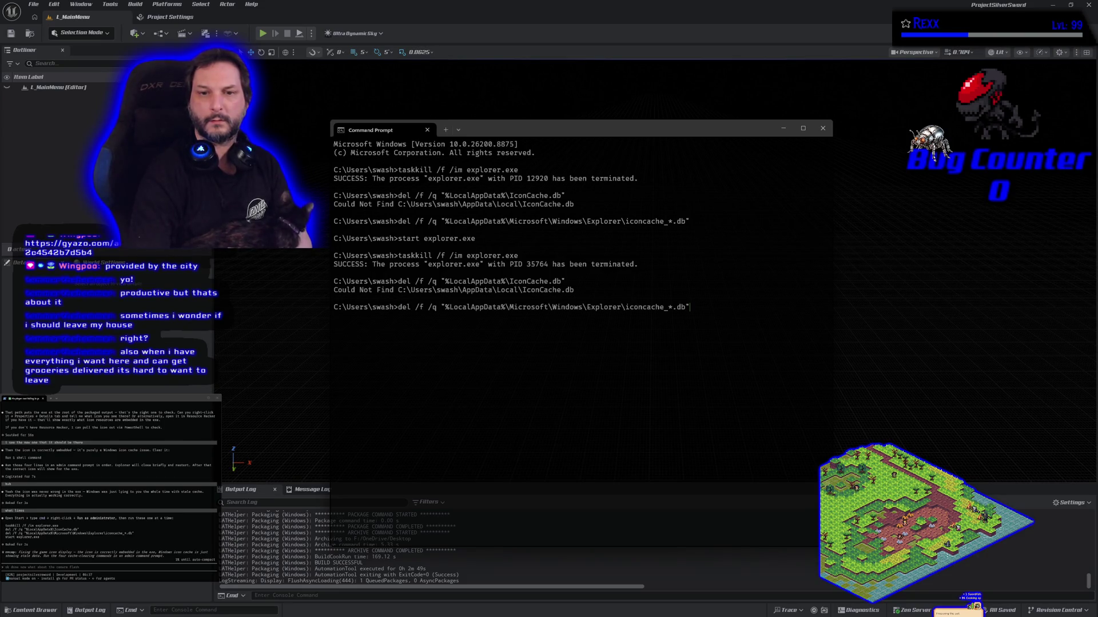
key(Return)
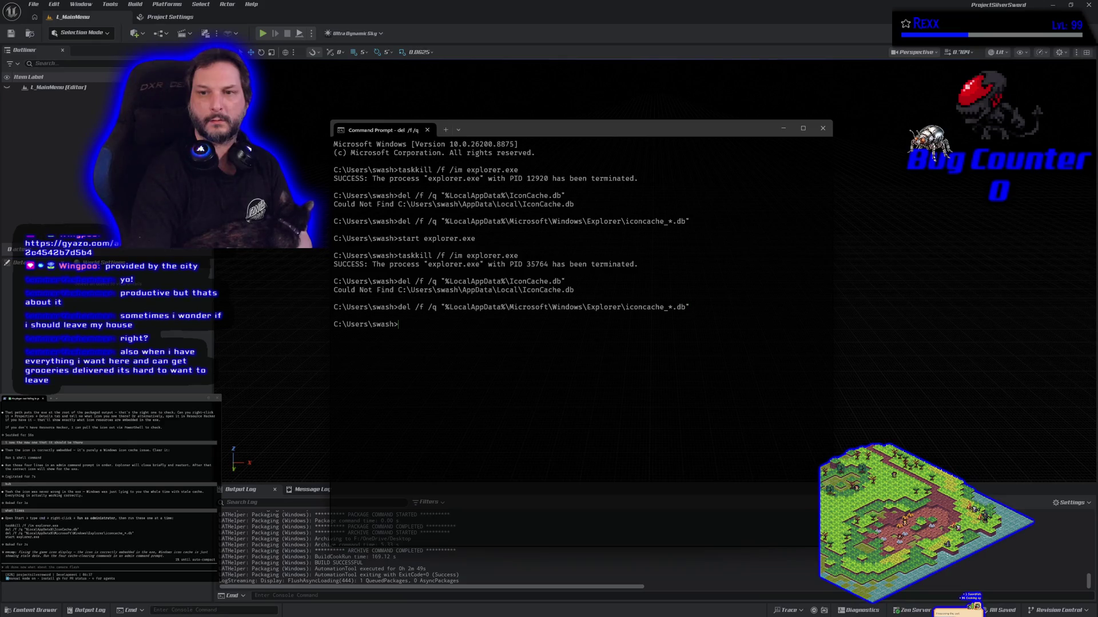
Restart File Explorer with start explorer.exe.
key(Up)
key(Up)
key(Up)
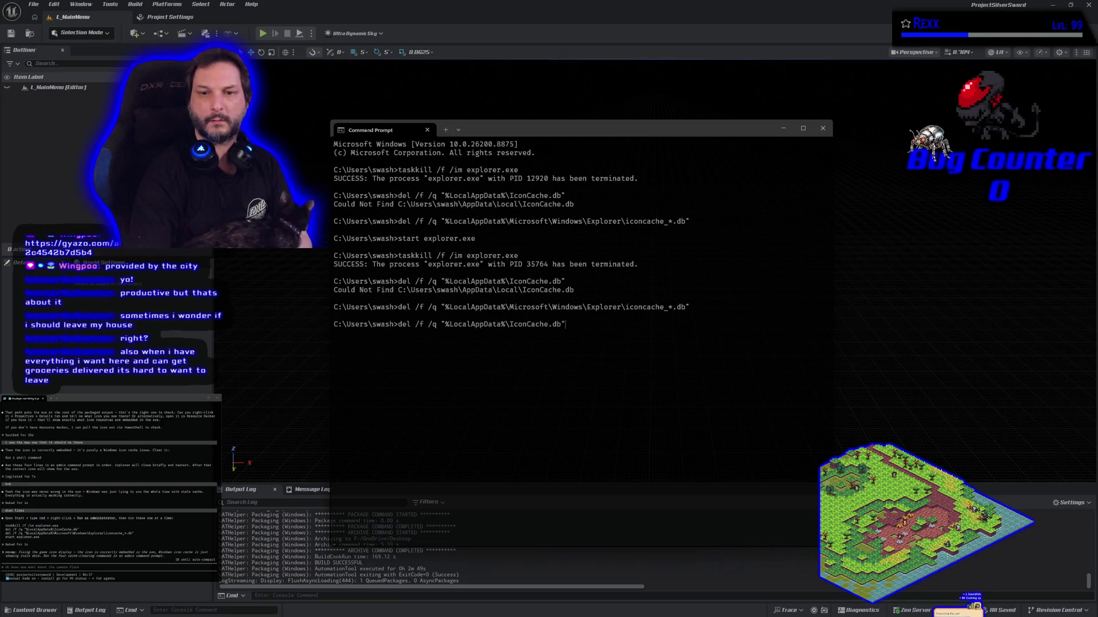
key(Down)
key(Down)
key(Up)
key(Up)
key(Up)
key(Return)
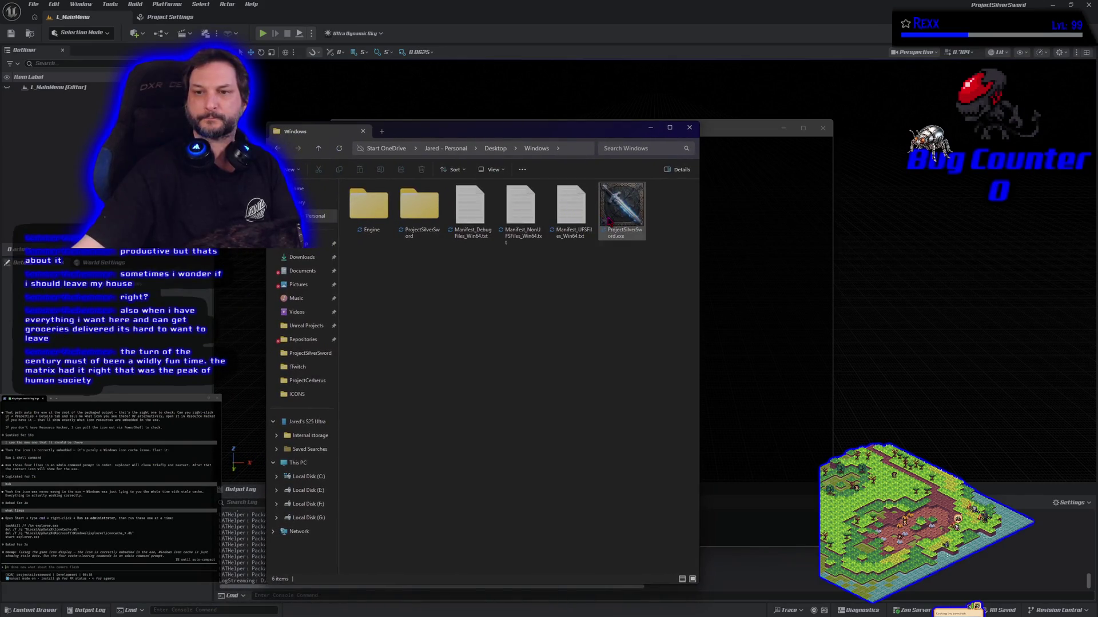
Close Command Prompt, review the packaged Windows build folder, then close that folder window.
click(689, 127)
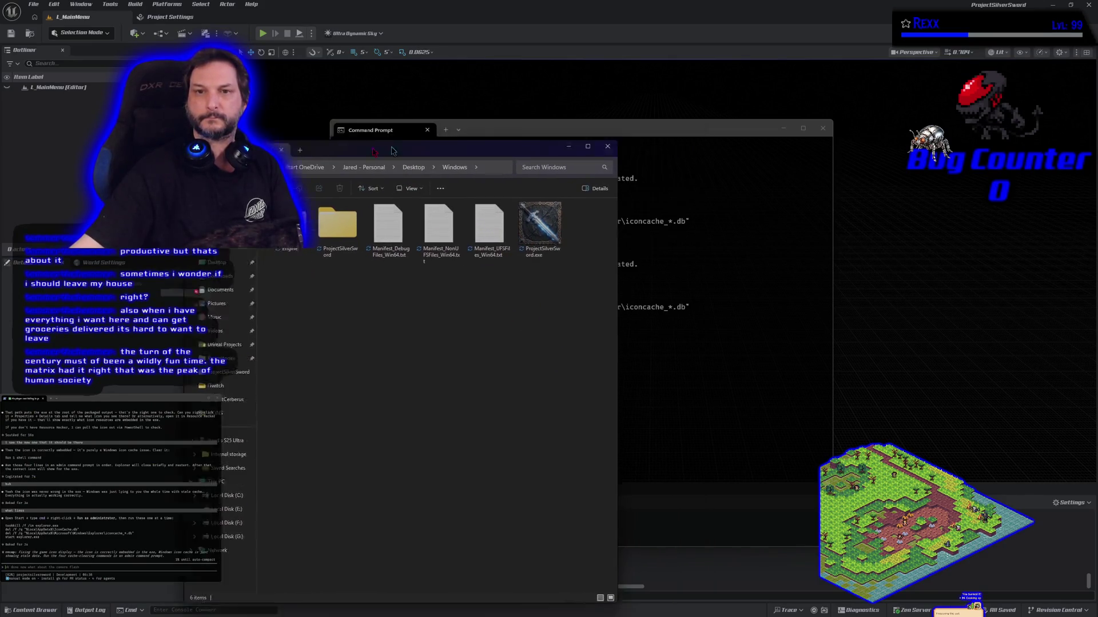
click(823, 128)
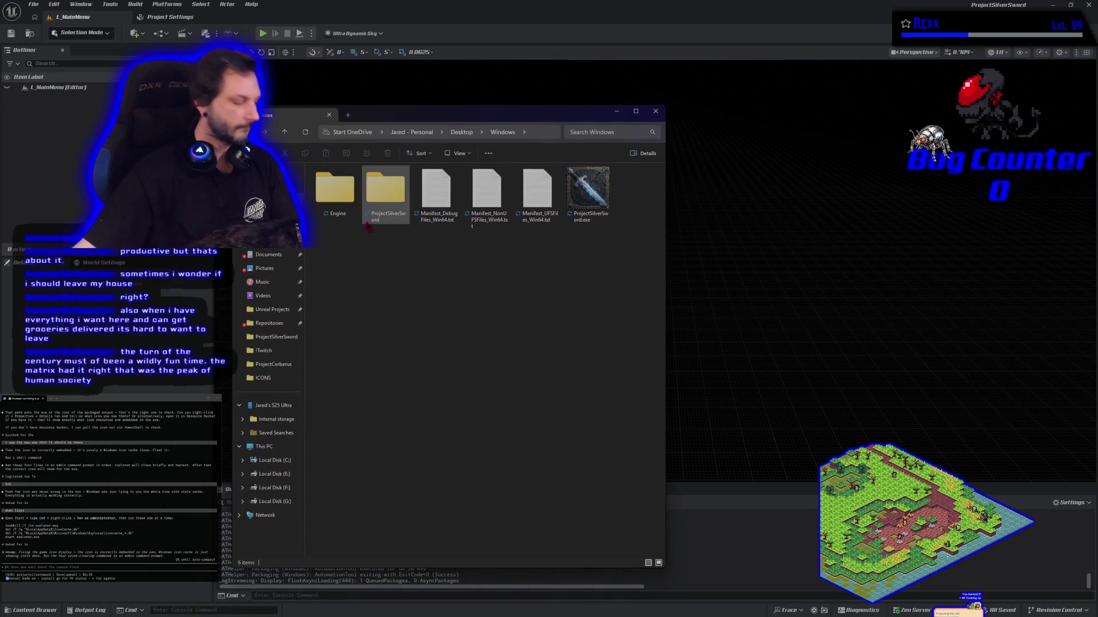
mouse_move(368, 226)
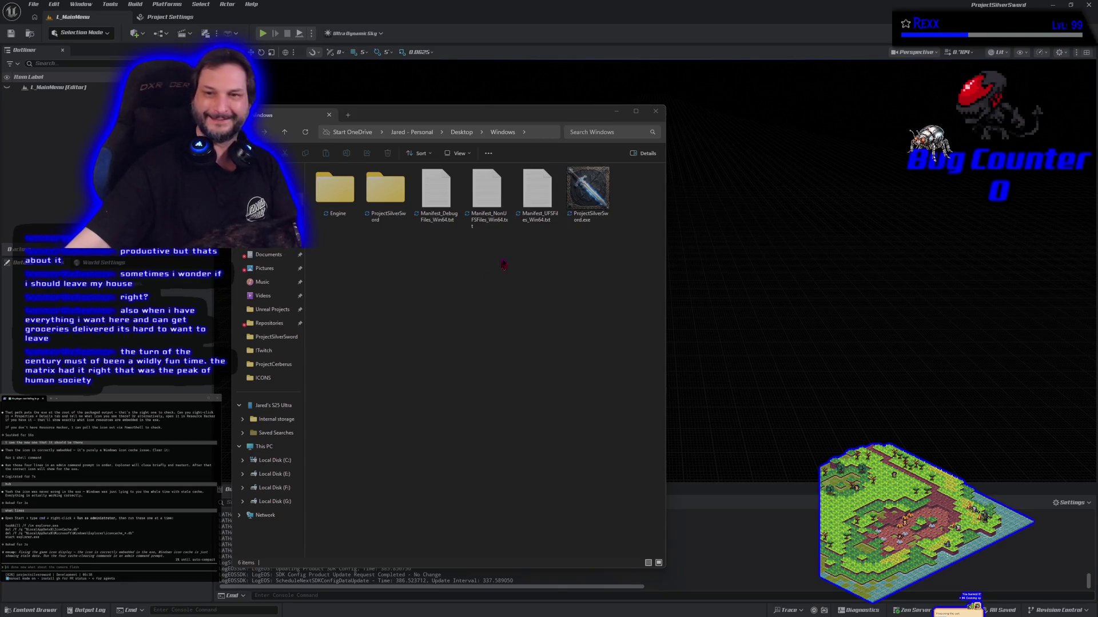
key(alt+F4)
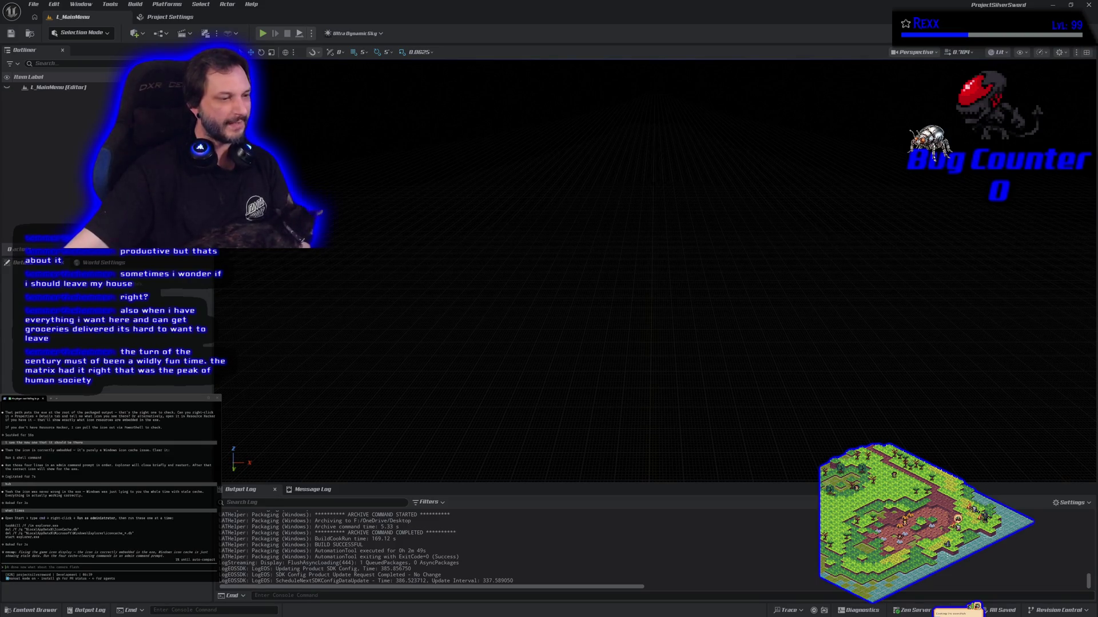
Close the Project Settings tab and send the 'ok done' reply to the assistant.
click(171, 18)
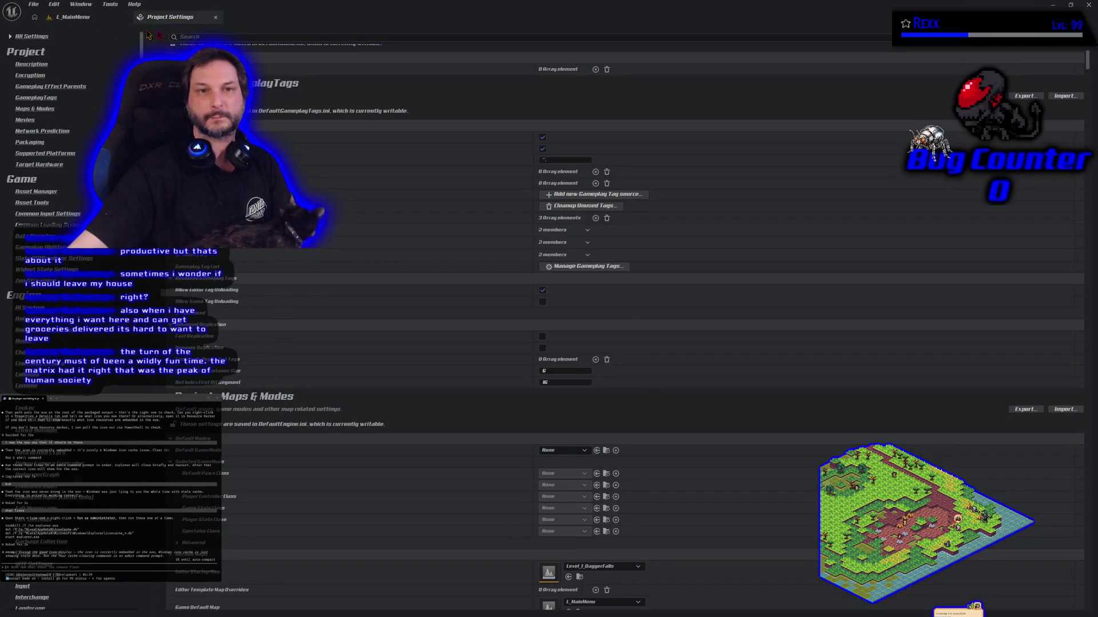
click(216, 19)
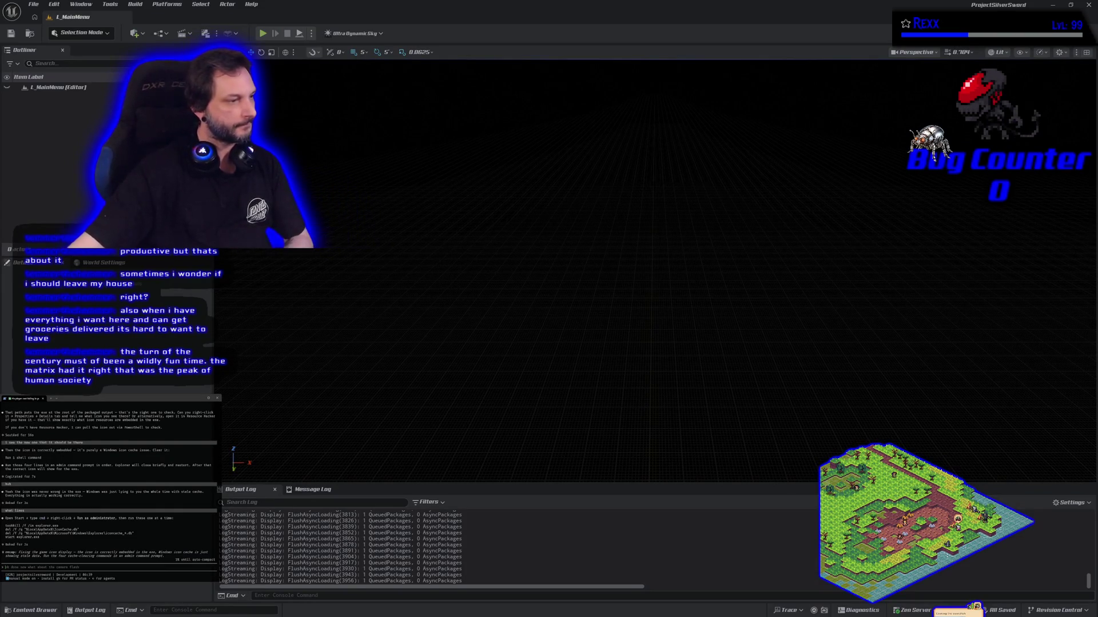
key(ctrl+BackSpace)
key(ctrl+BackSpace)
key(ctrl+BackSpace)
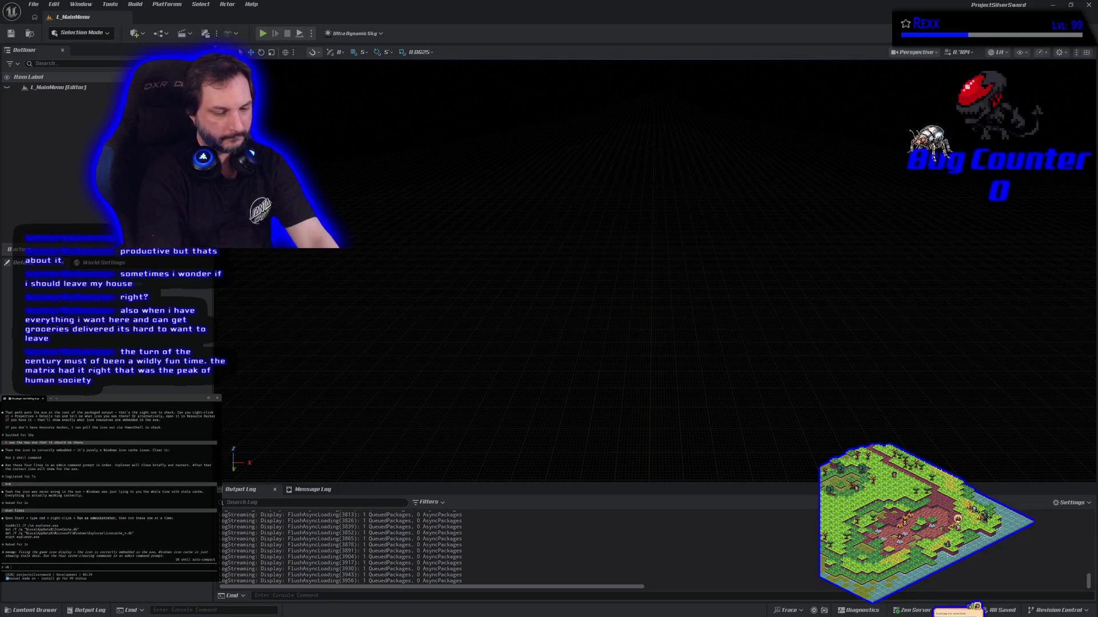
key(Return)
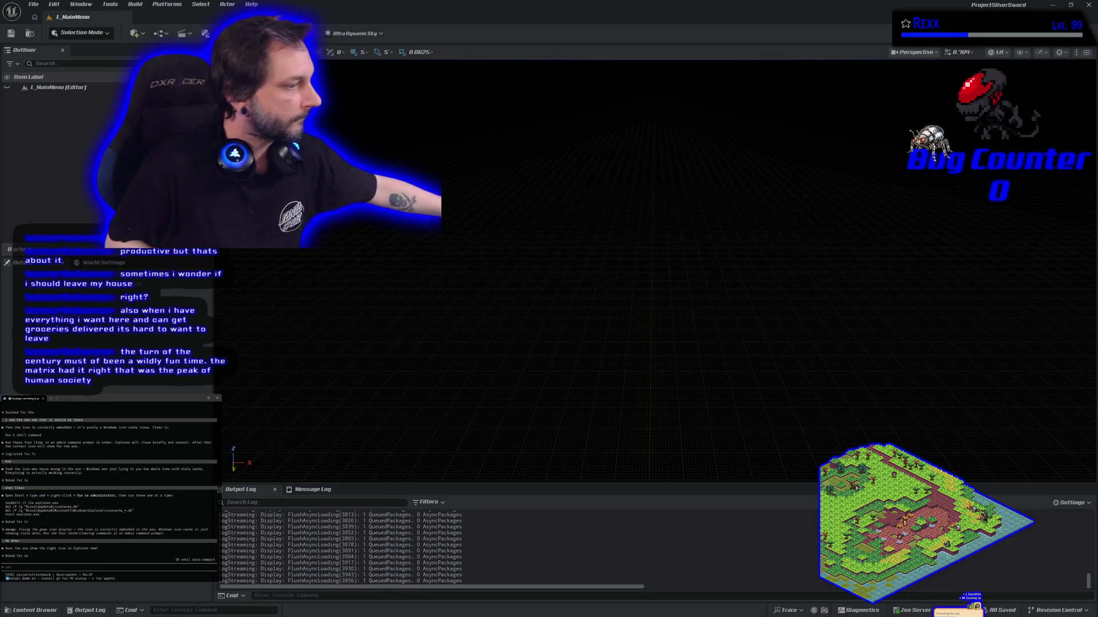
Confirm 'yes', draft 'commit the icon fix and splash screens', and switch to GitHub Desktop.
text(yes)
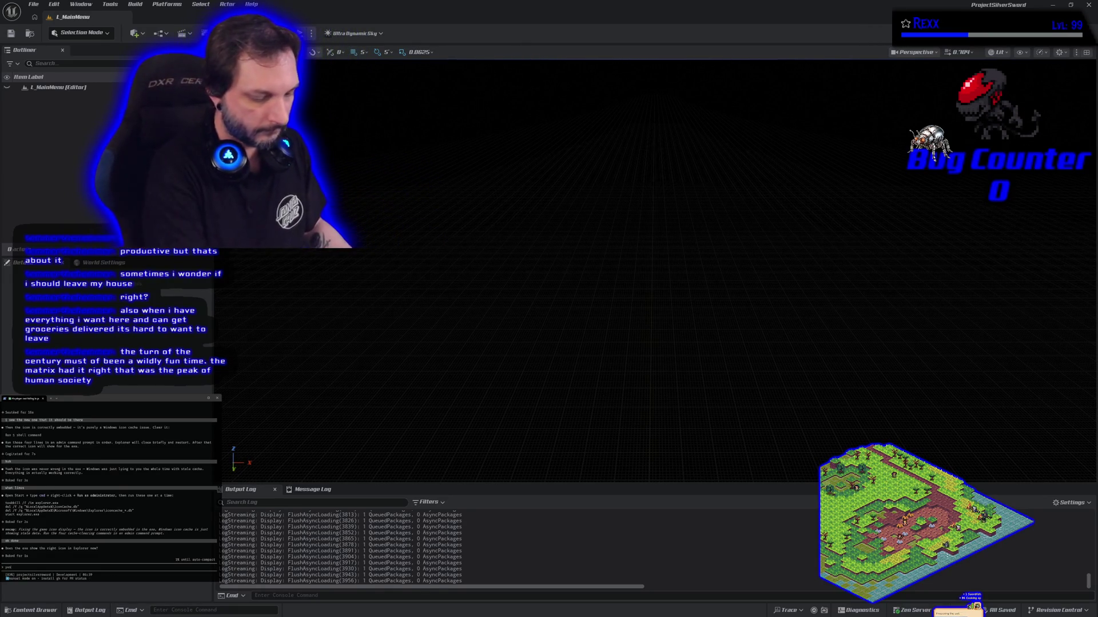
key(Return)
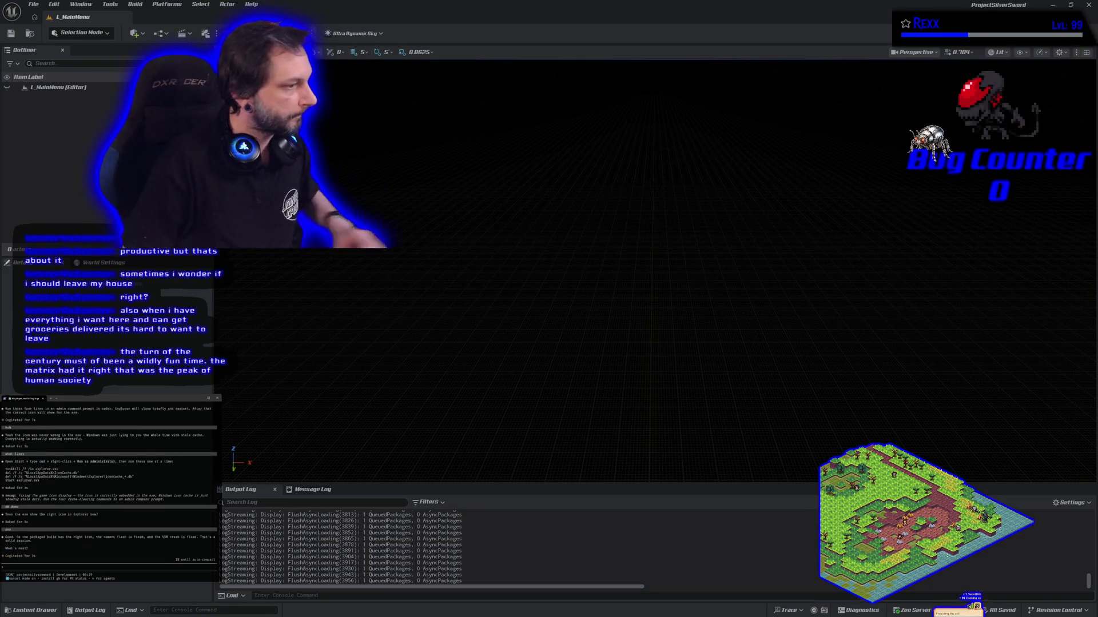
text(commit the icon fix and splash screens)
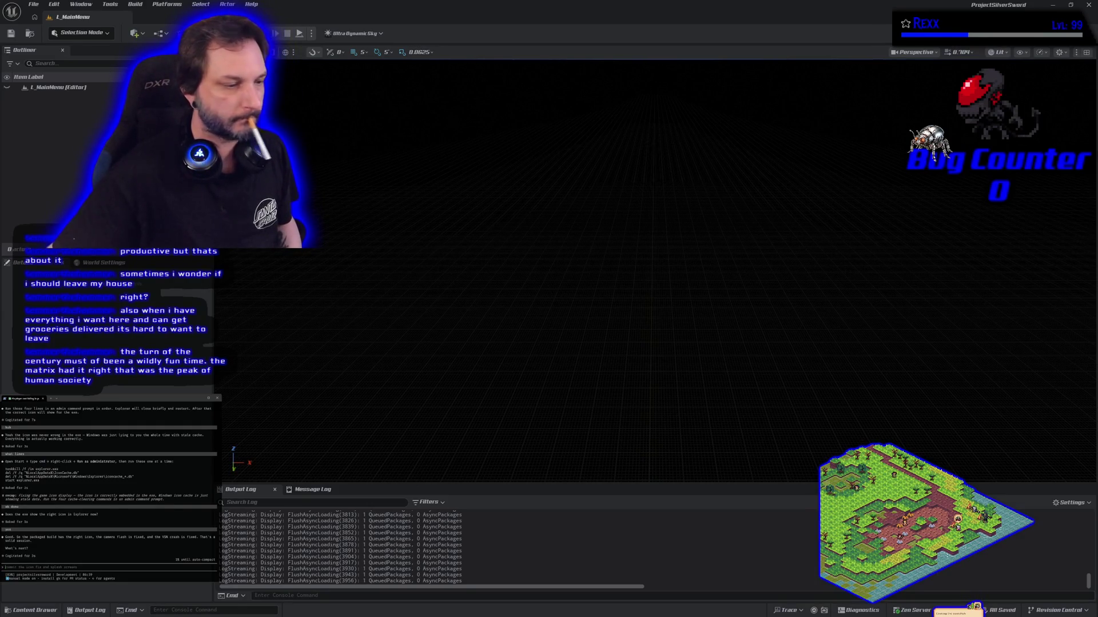
key(alt+Tab)
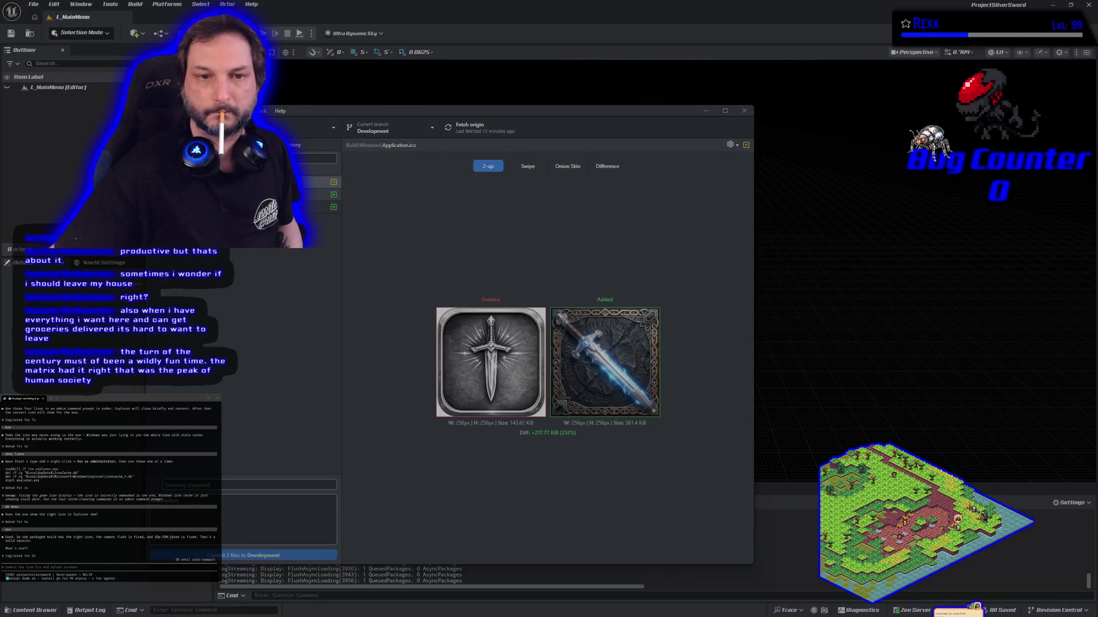
Ask the assistant to commit the icon and splash screen change, approving git status.
click(60, 568)
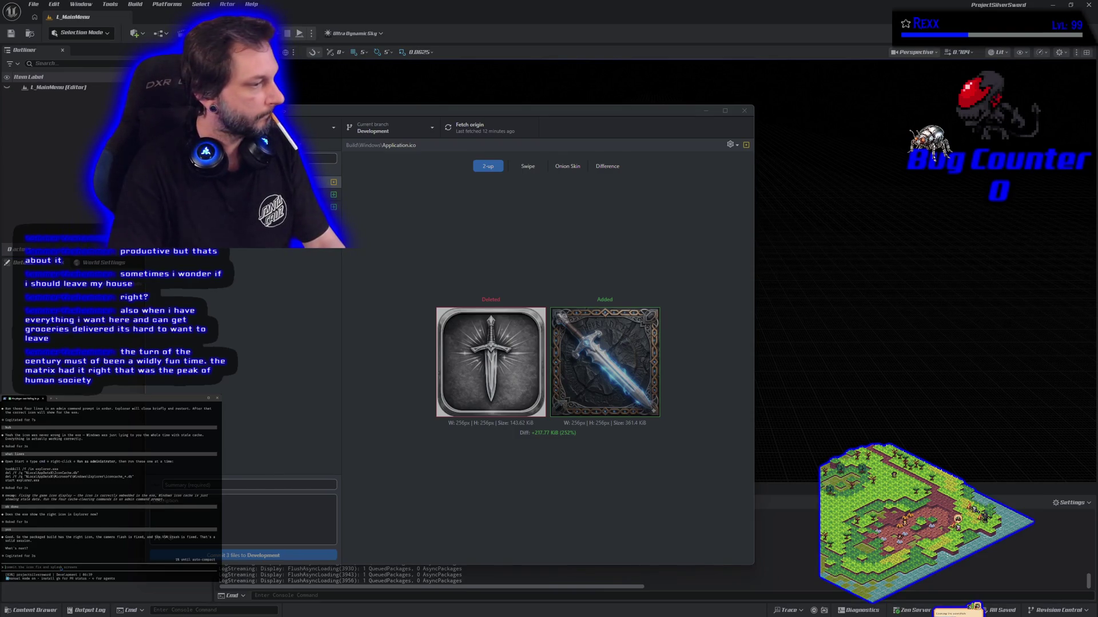
text(and splash sc)
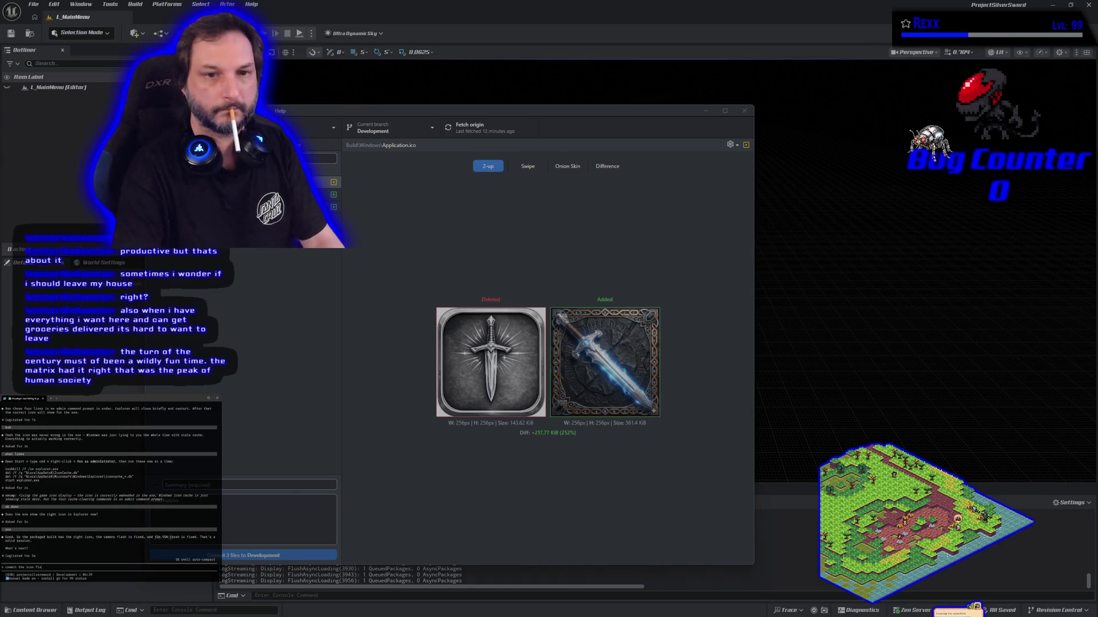
text( chan)
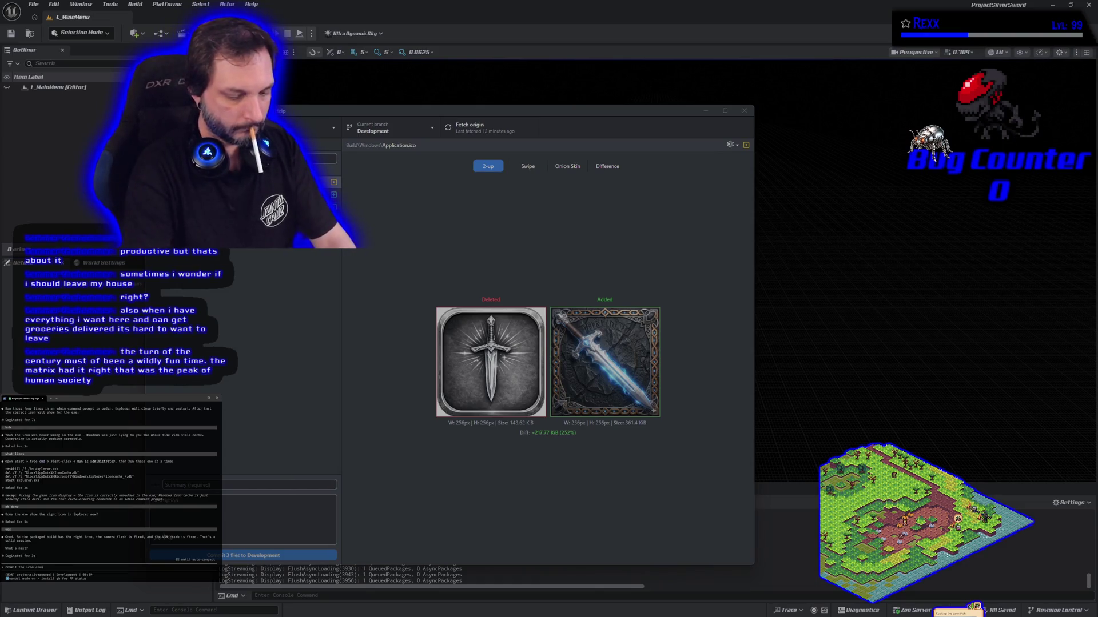
text(e)
key(Return)
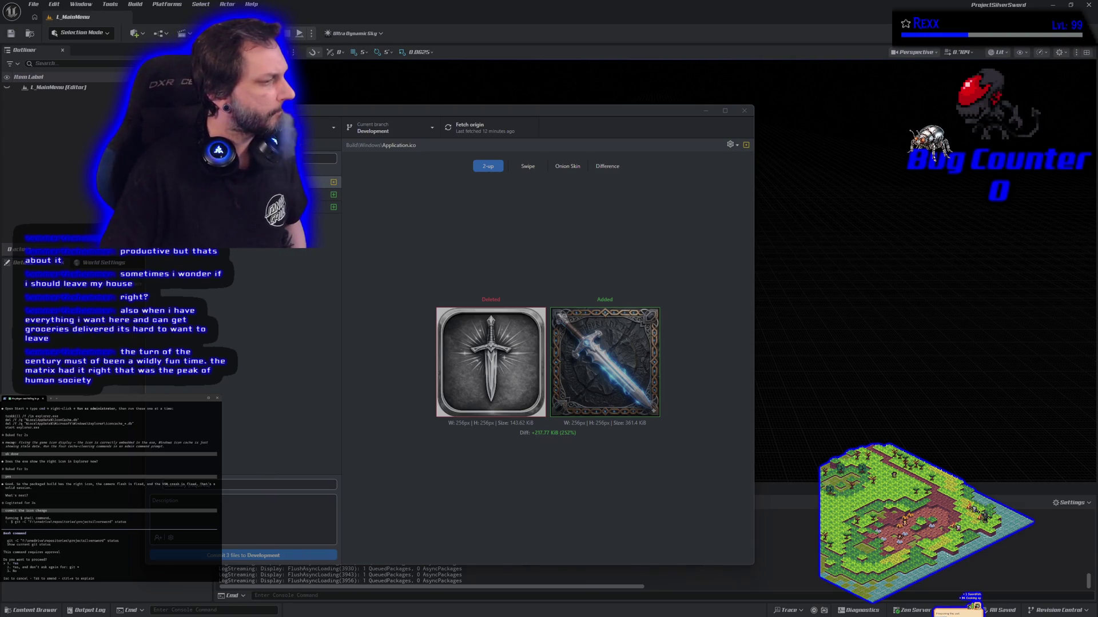
key(Return)
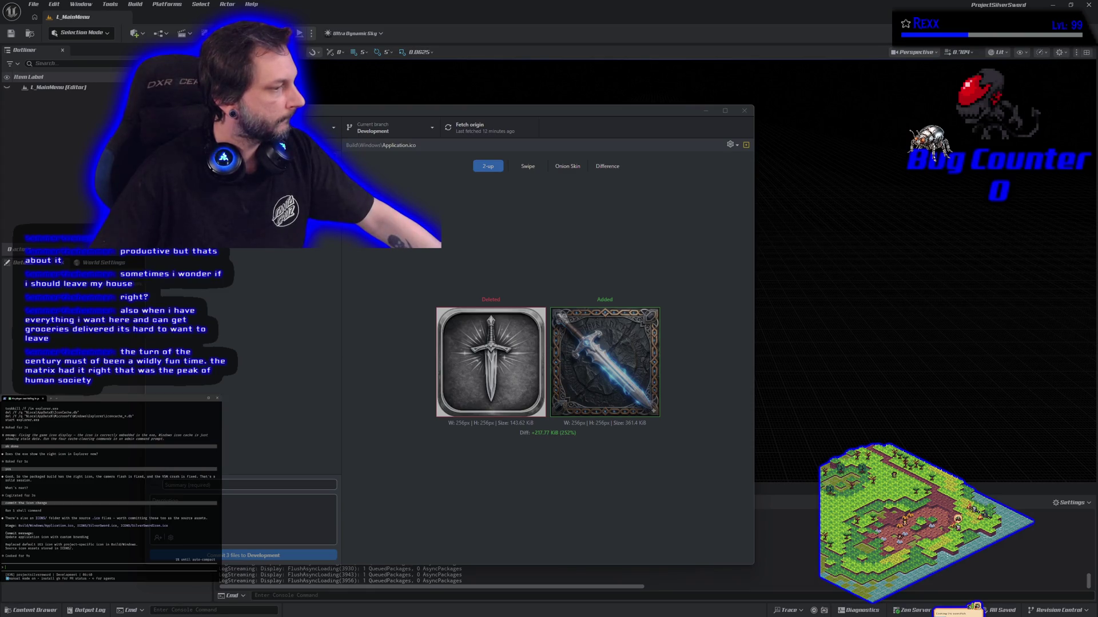
Paste the assistant's suggested message into Summary and trim it to 'Update application icon'.
triple_click(47, 538)
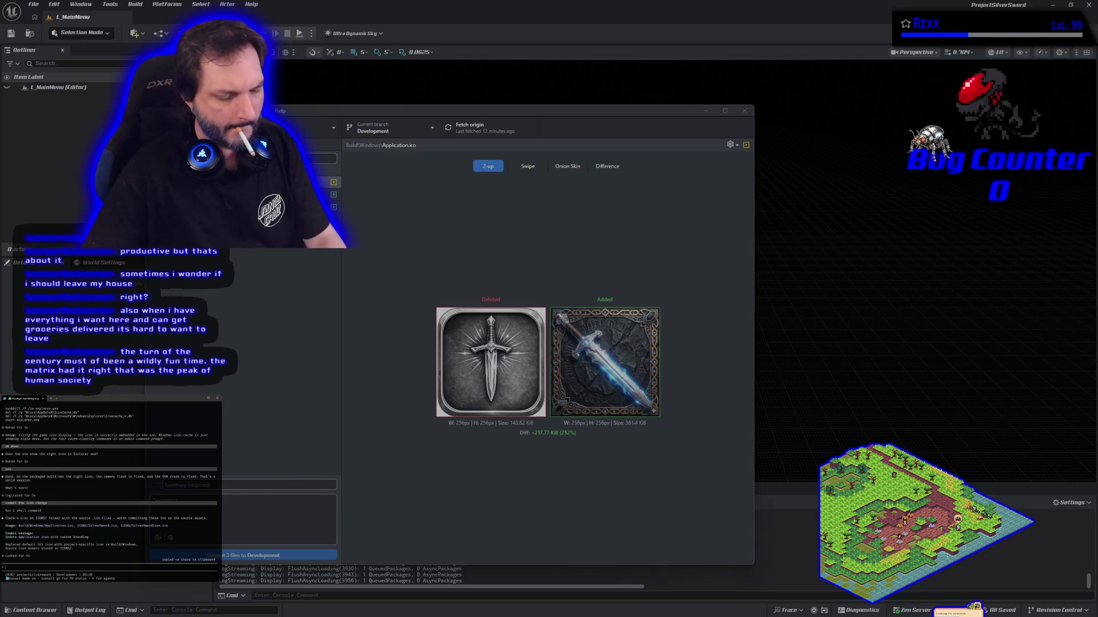
click(239, 483)
text(Update application icon with custom branding)
key(BackSpace)
key(BackSpace)
key(BackSpace)
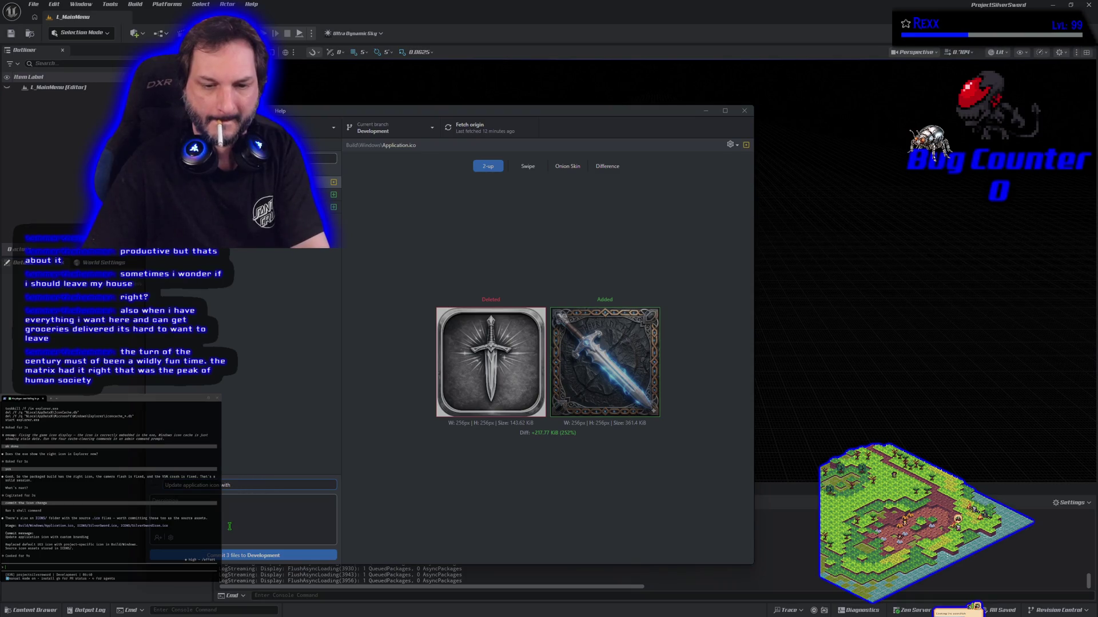
key(BackSpace)
key(BackSpace)
key(BackSpace)
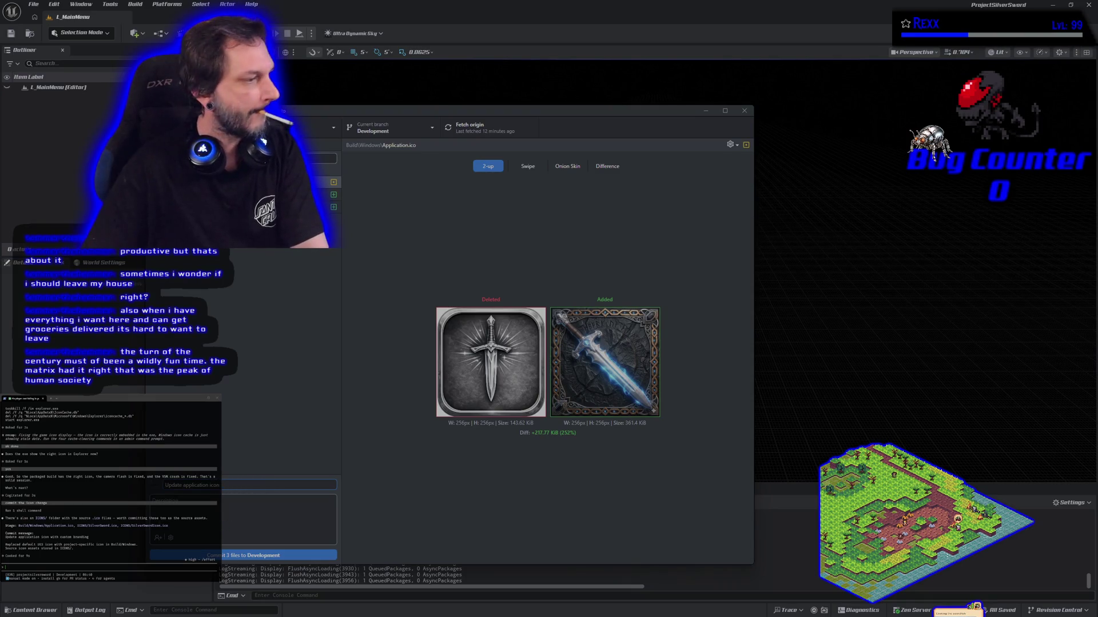
Draft a follow-up message in the assistant's prompt.
click(37, 570)
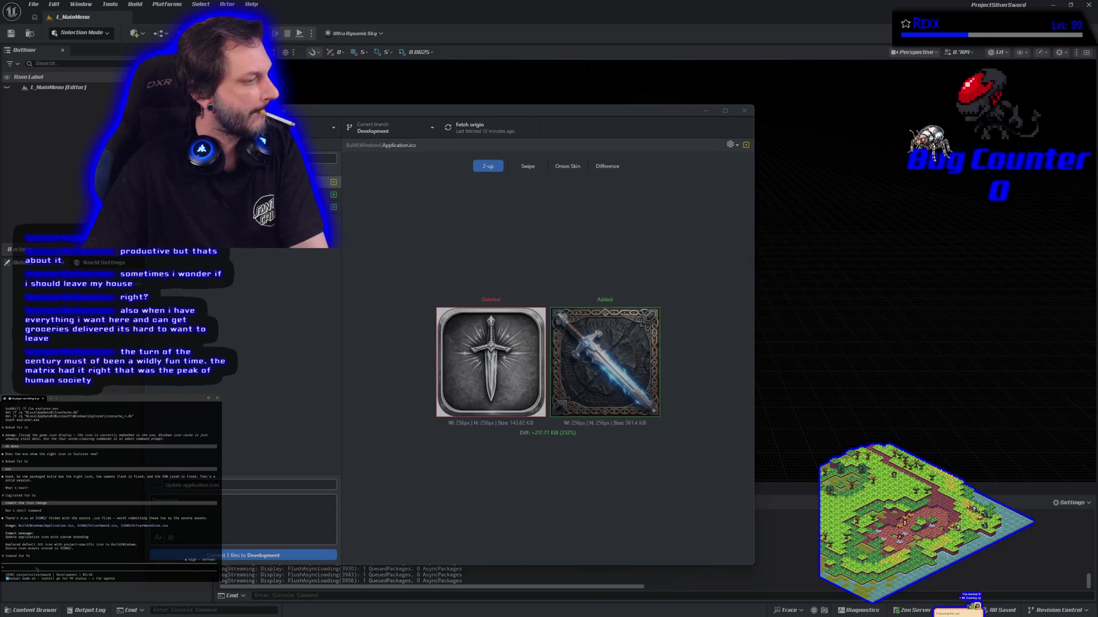
text(reg)
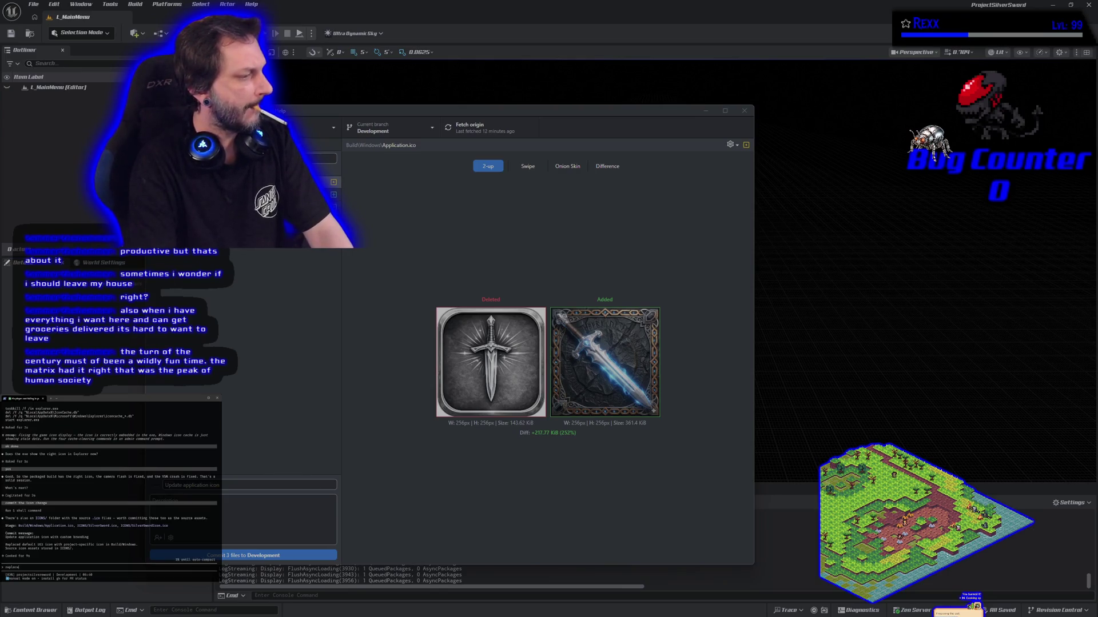
key(BackSpace)
key(BackSpace)
key(BackSpace)
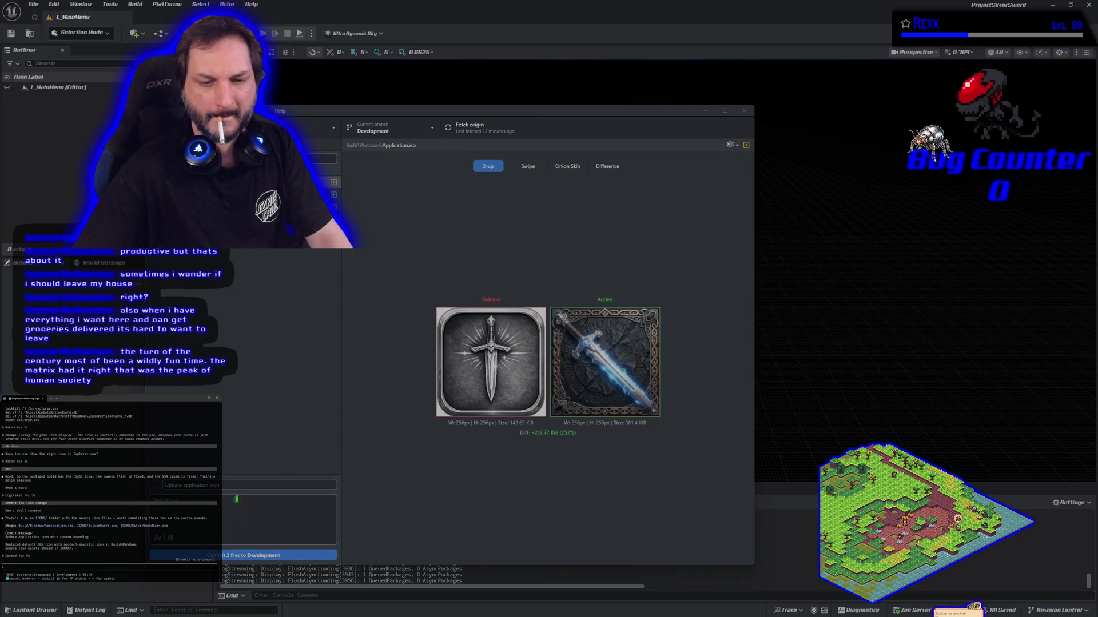
text(with placeholder as)
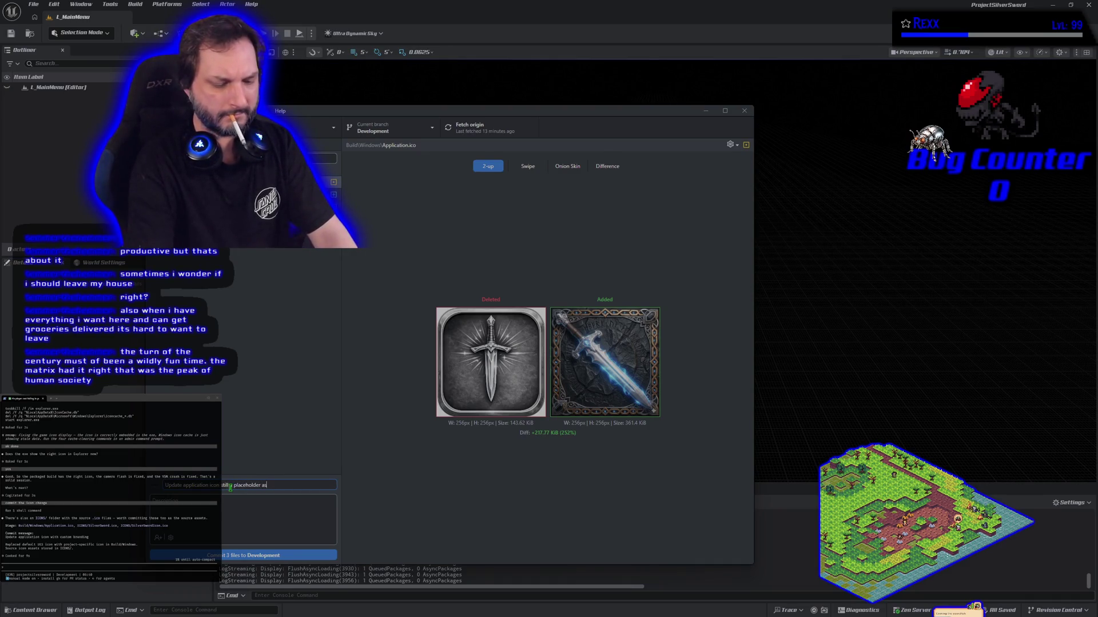
text( has gemini watermark)
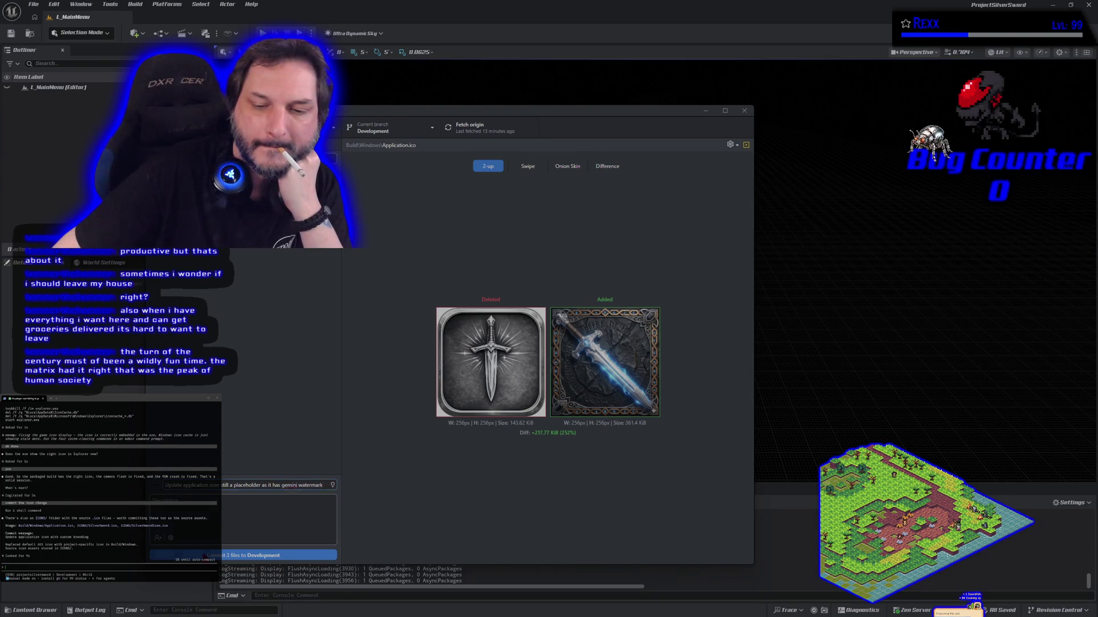
Commit the three changed files, including the new application icon, to the Development branch.
key(ctrl+Return)
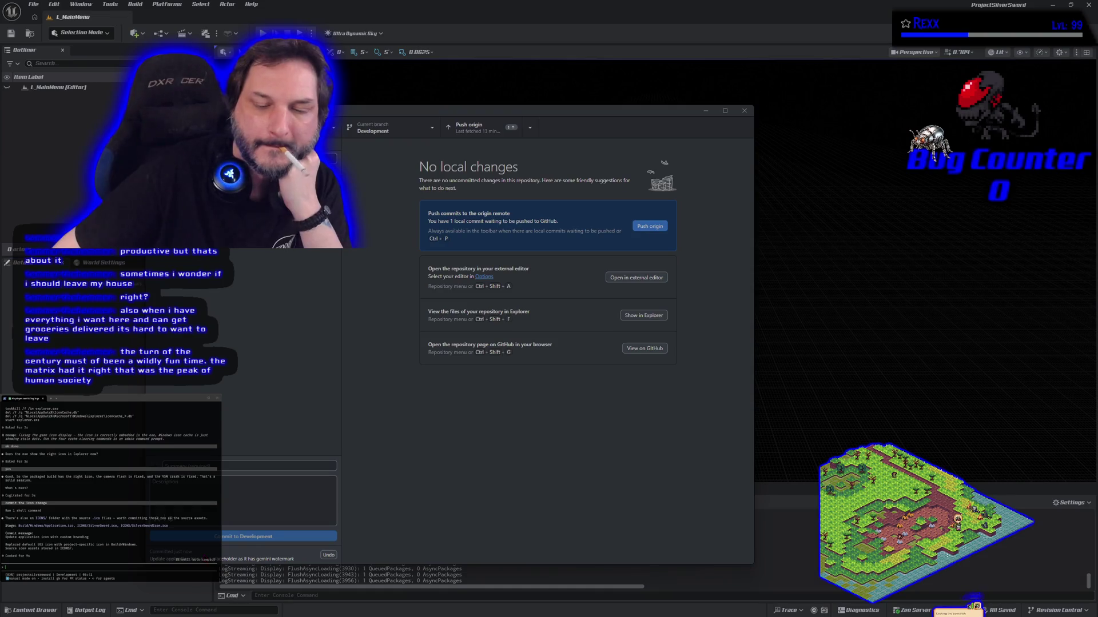